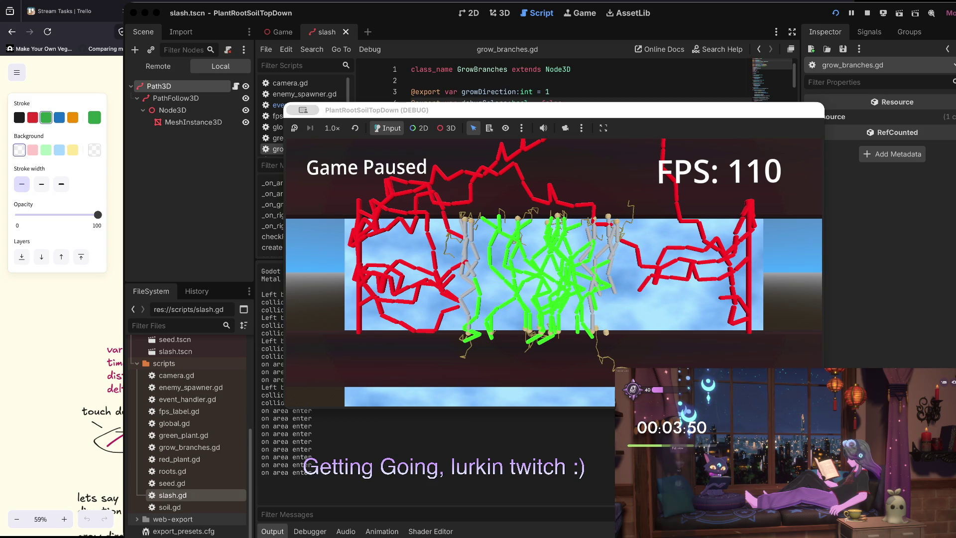
Start the 'Lofi Beats for Spiritographers Only' playlist
mouse_move(704, 468)
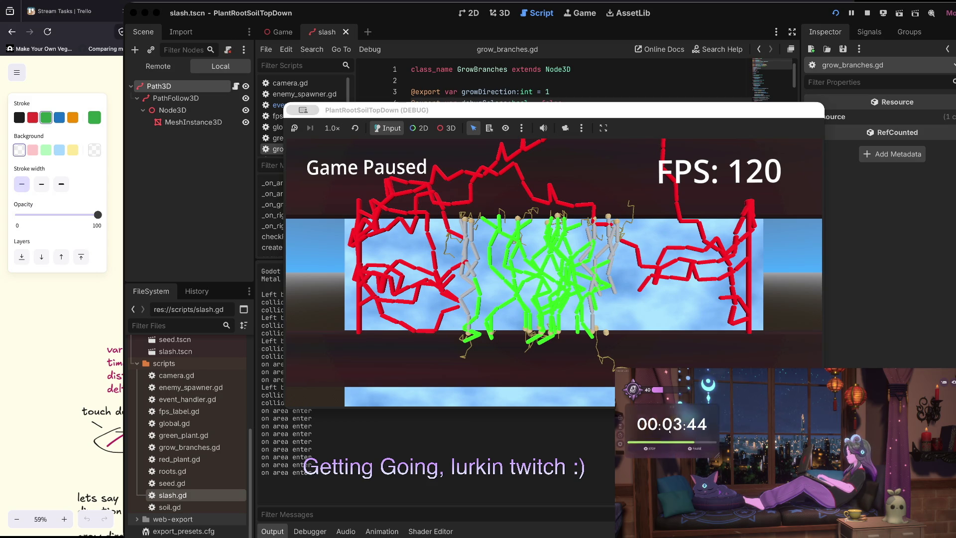
mouse_move(677, 433)
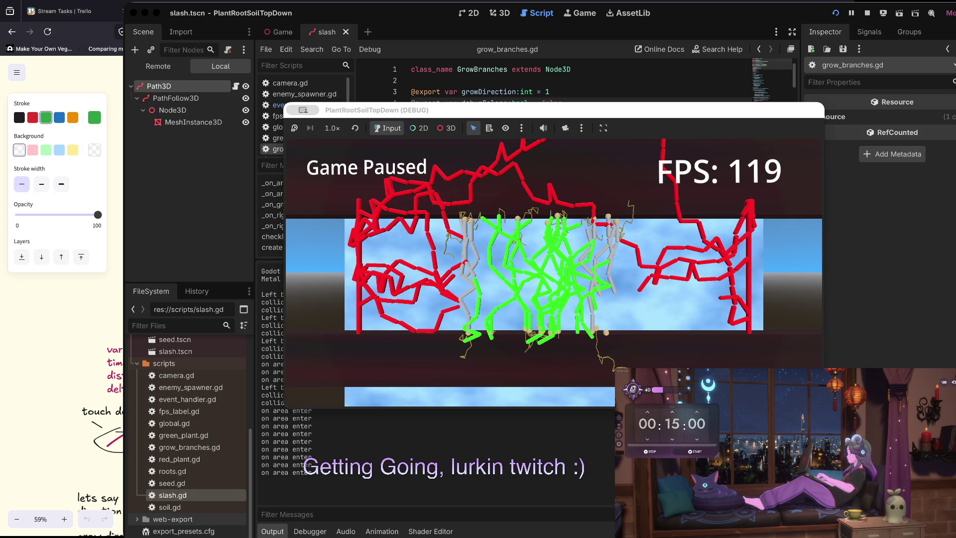
scroll(702, 505, down, 3)
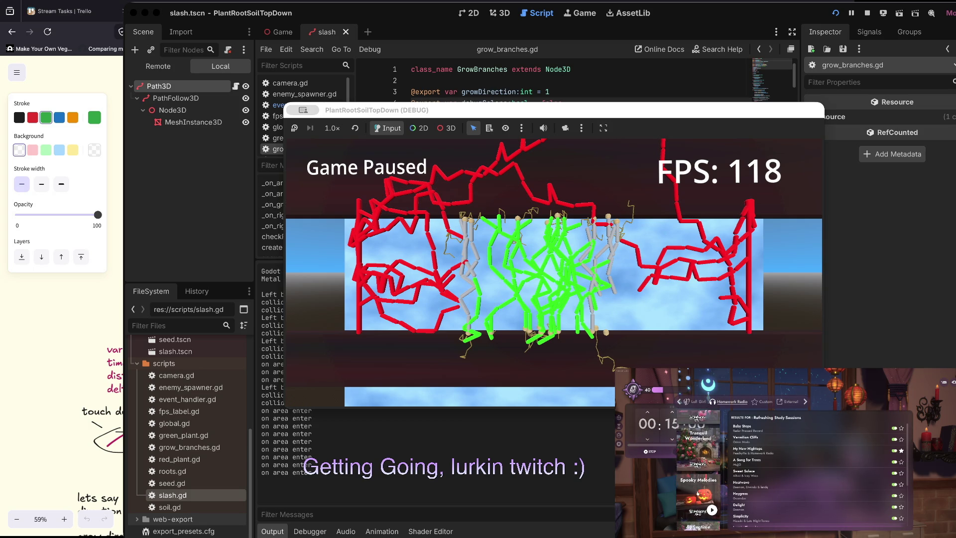
click(702, 506)
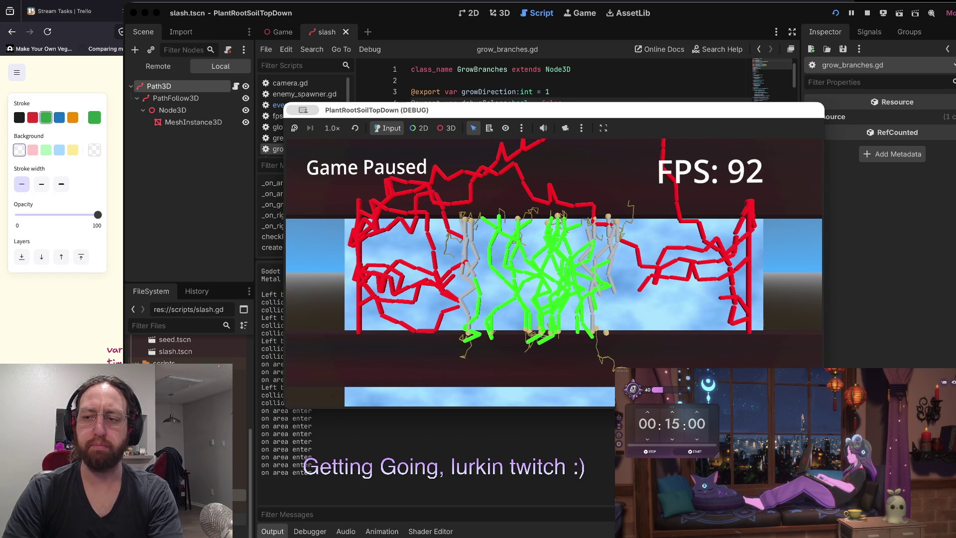
Review the commented SetPointA line and the SetPointB line in slash.gd
key(super+Tab)
click(618, 256)
click(614, 265)
key(k)
key(k)
key(k)
key(j)
key(j)
key(j)
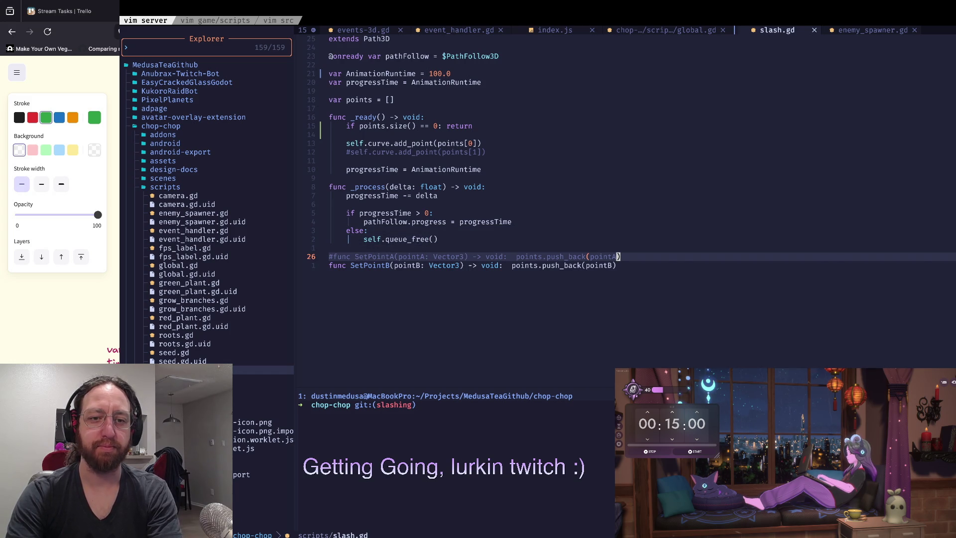
Check the extension's status, version and monetization pages in the Twitch developer console
key(super+Tab)
key(super+Tab)
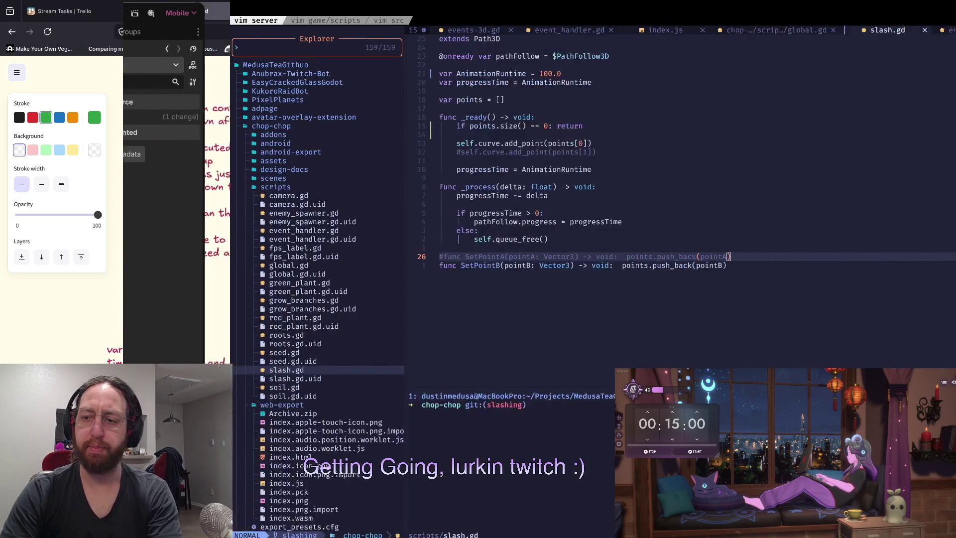
key(super+Tab)
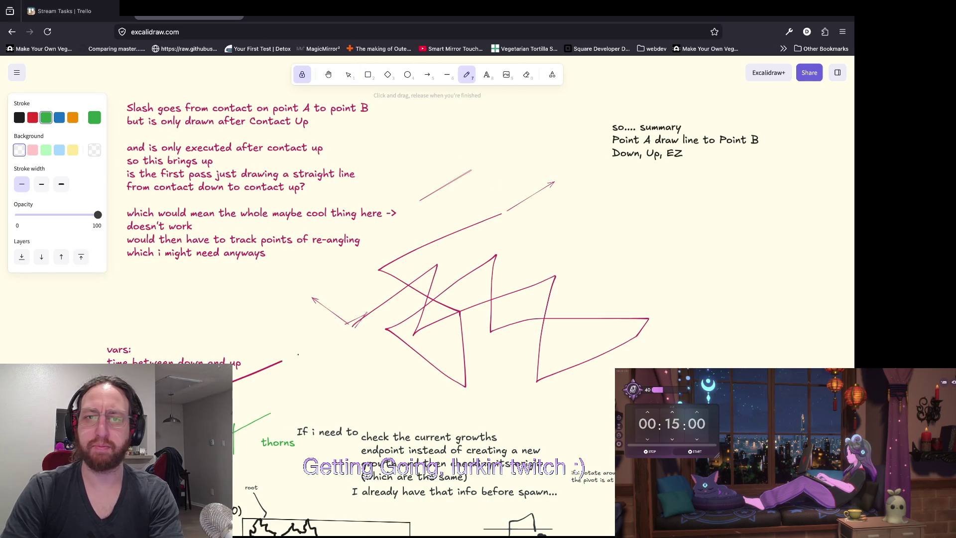
key(ctrl+Tab)
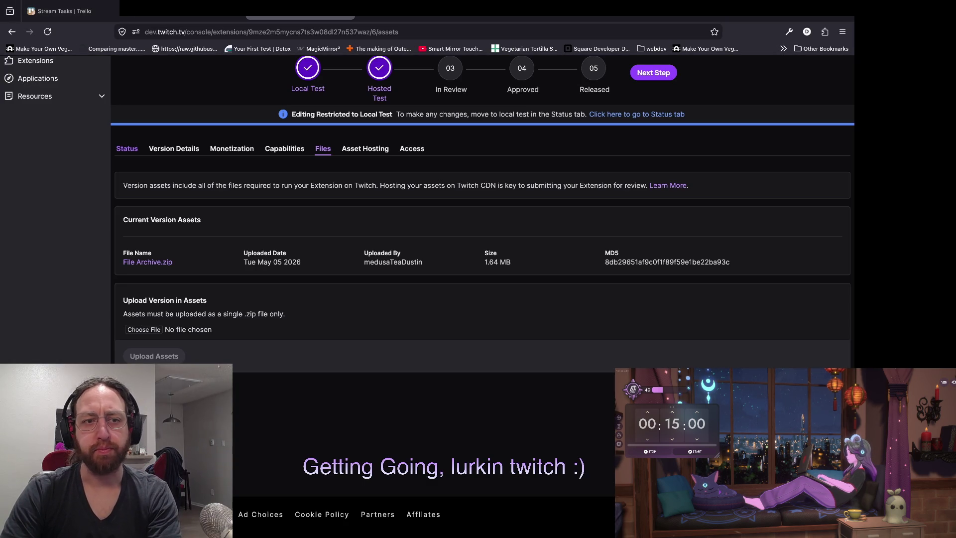
click(127, 148)
click(174, 149)
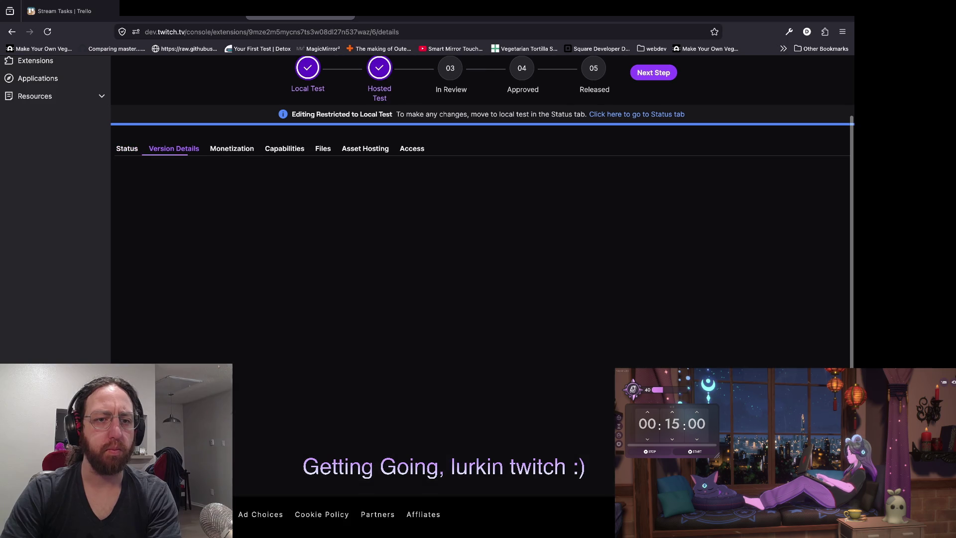
click(232, 149)
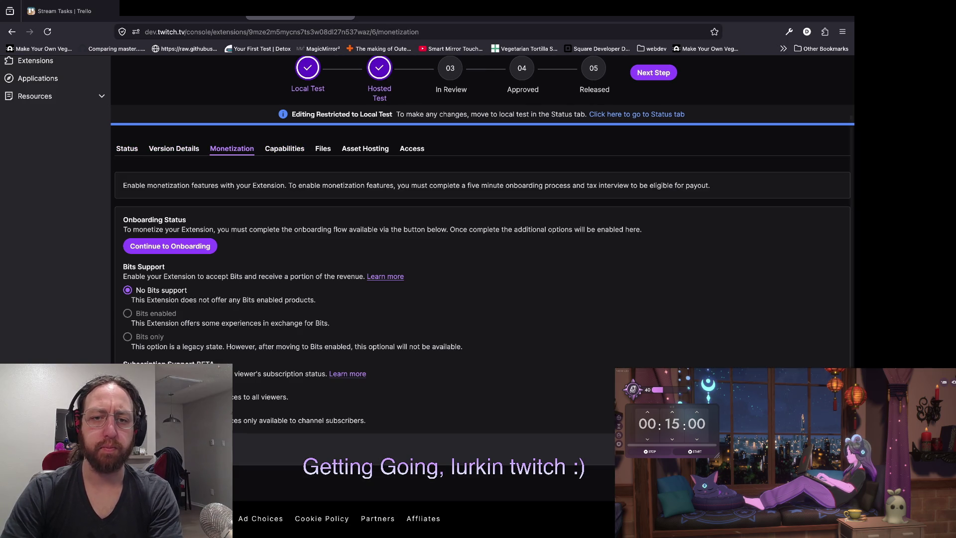
key(super+Tab)
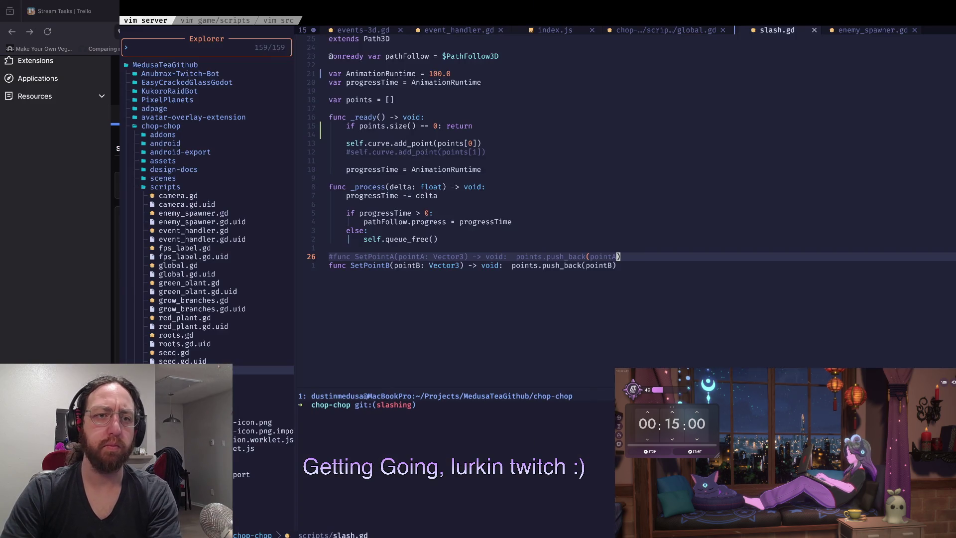
Place the cursor in server index.mjs on the blank line below const app = express()
click(331, 178)
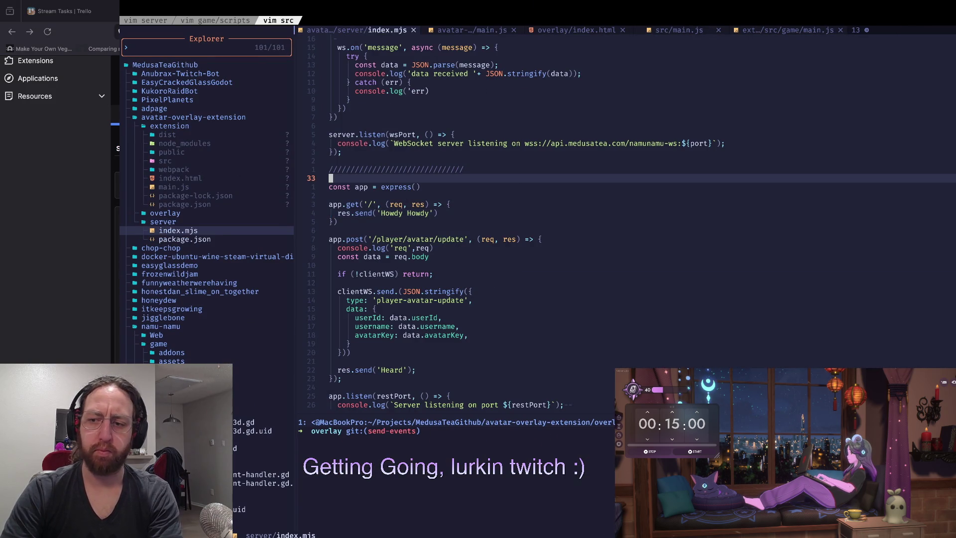
scroll(627, 199, down, 2)
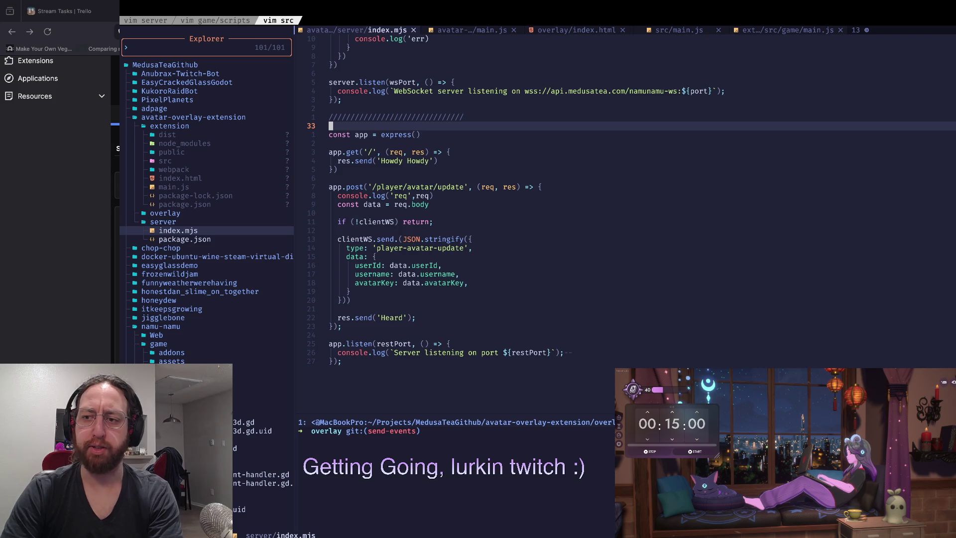
scroll(628, 224, up, 2)
click(331, 195)
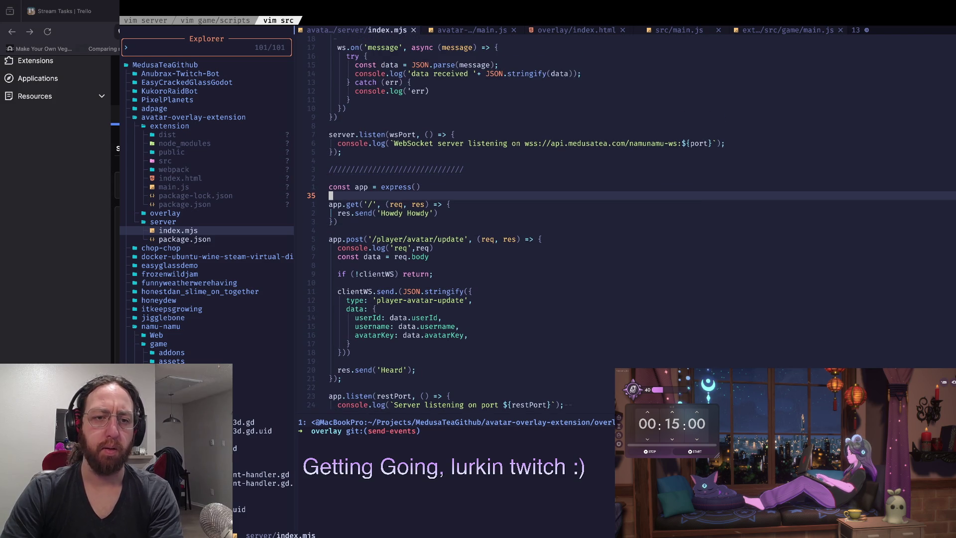
Check git status in the terminal split, then go to namunamu in the WebSocket URL
key(ctrl+w)
text(j)
text(s)
key(Return)
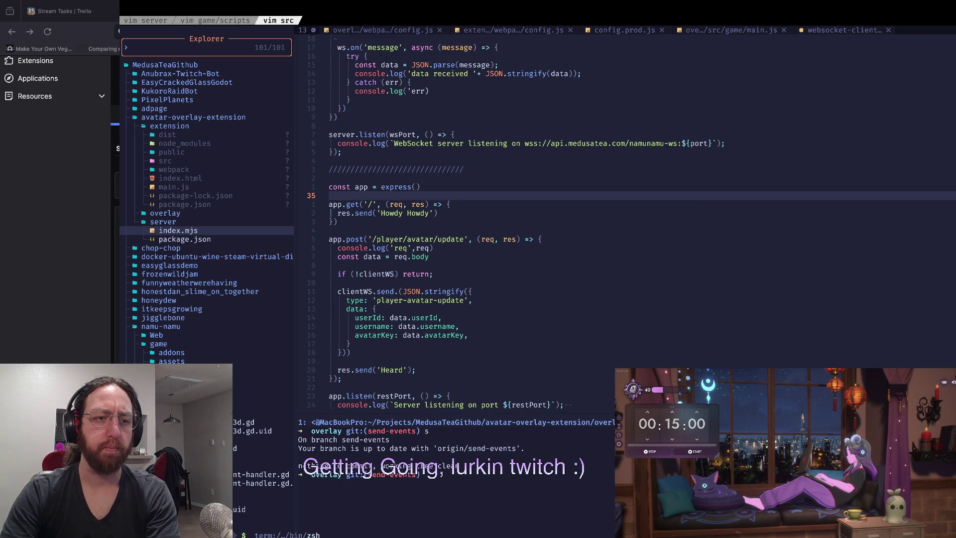
click(330, 230)
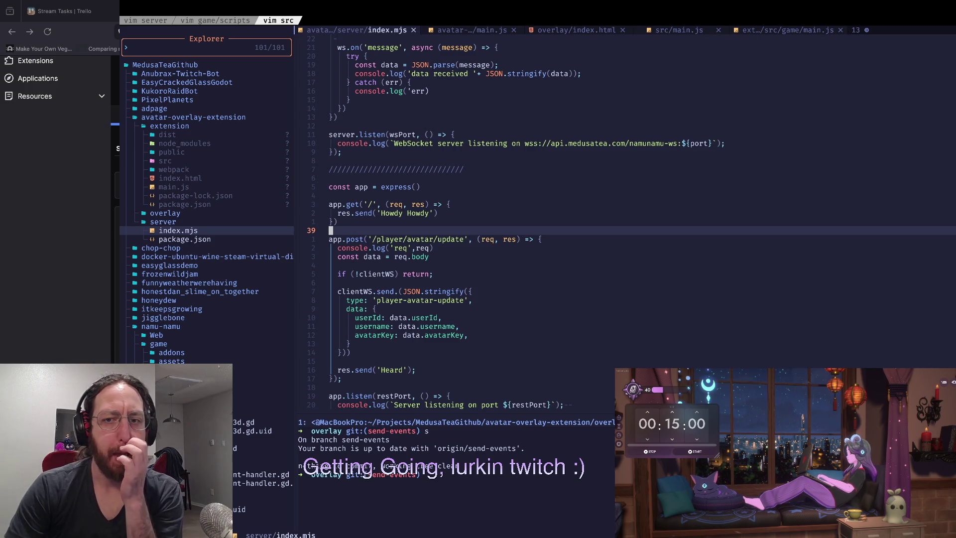
click(631, 143)
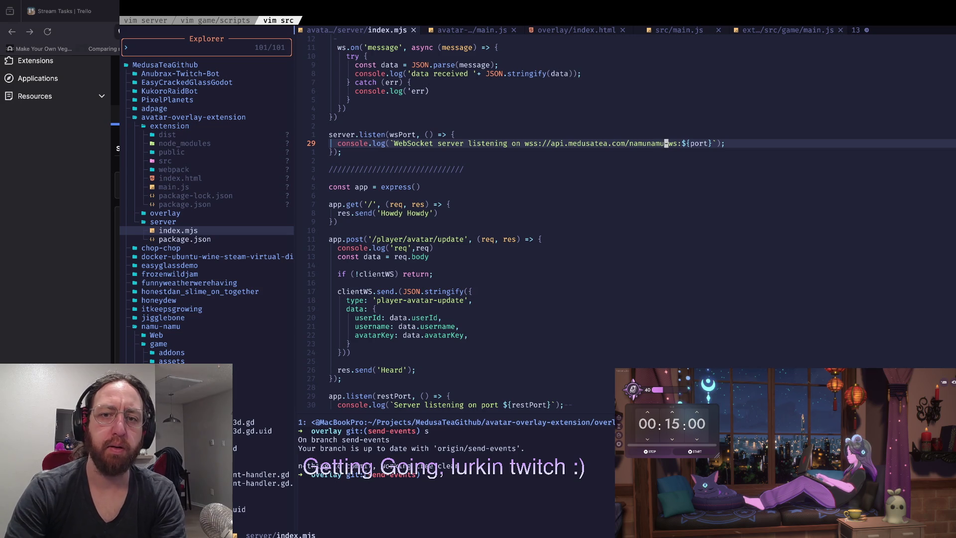
Try removing namunamu from the logged WebSocket URL, then return to the file top
key(w)
key(c)
key(b)
key(Escape)
key(a)
key(Escape)
key(g)
key(g)
key(j)
key(j)
Move through the connection handler and port constants to the wss URL in the log line
key(})
key(})
key(})
key(j)
key(f)
key(w)
key(j)
key(j)
key(j)
key(w)
key(w)
key(w)
key(j)
key(g)
key(g)
key(j)
key(j)
key(j)
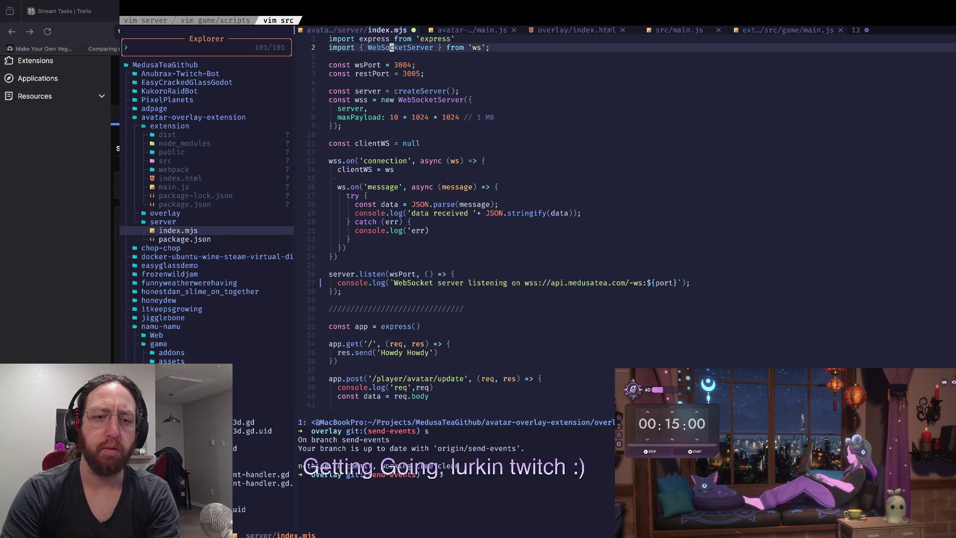
key(j)
key(j)
key(j)
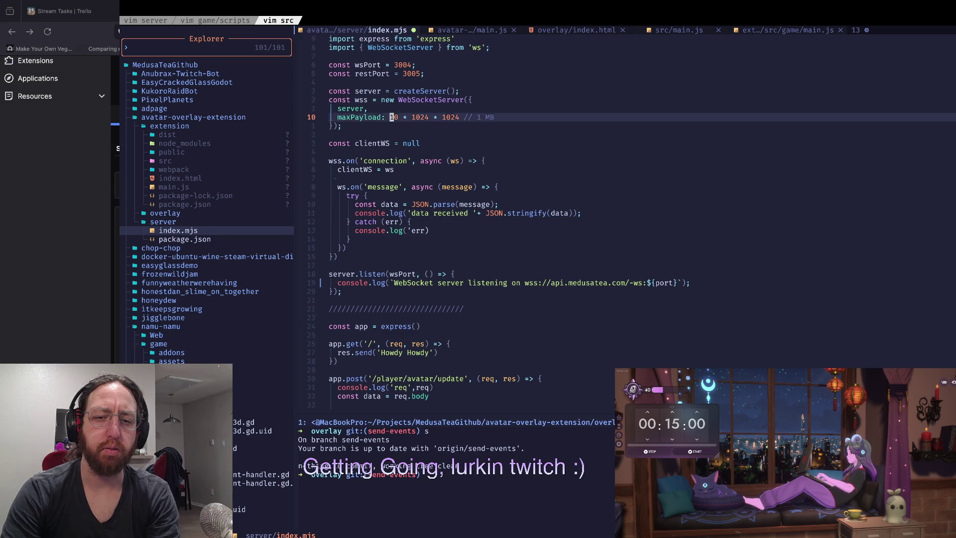
key(j)
key(j)
key(j)
key(w)
key(w)
key(w)
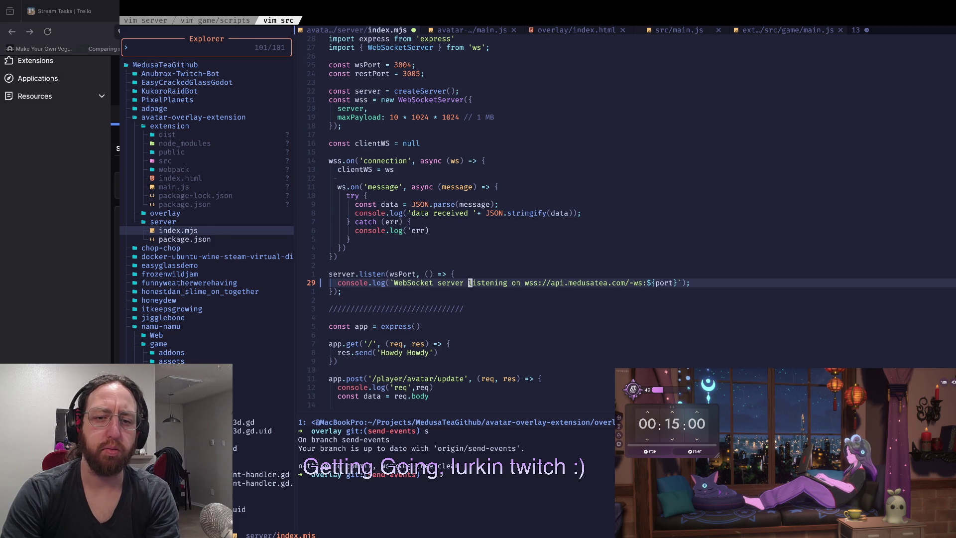
Delete the wss://api.medusatea.com/ prefix and leftover -ws: from the WebSocket log, then save
key(v)
key(e)
key(e)
key(e)
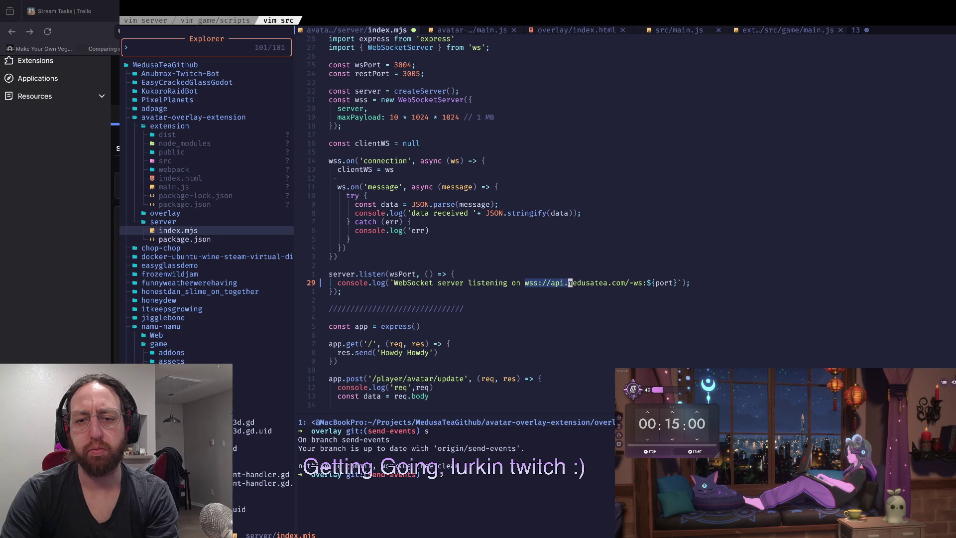
key(d)
key(x)
key(x)
key(x)
key(0)
key(w)
key(w)
text(:w)
key(Return)
Insert 'Rest ' before 'Server' in the app.listen log and save index.mjs
key(j)
key(j)
key(j)
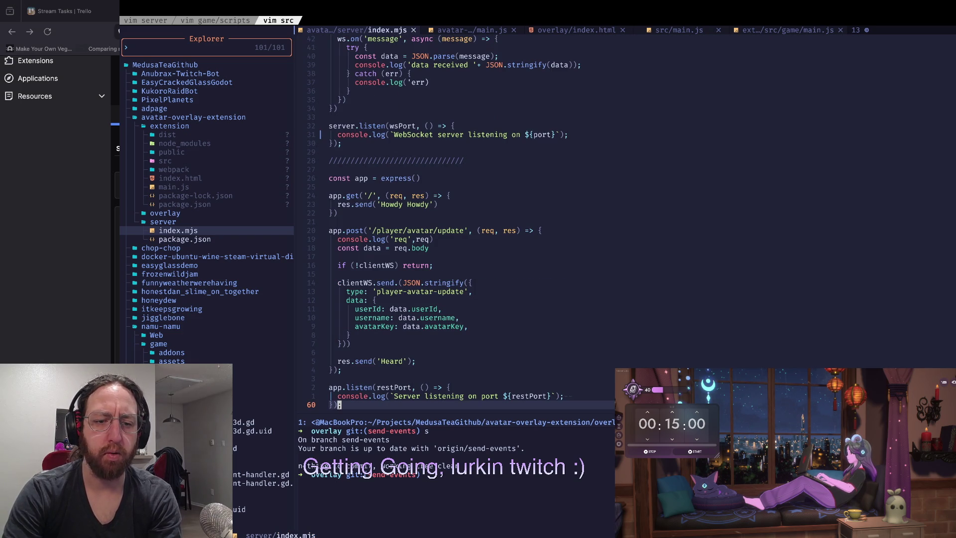
key(k)
key(w)
key(w)
key(w)
text(iRest)
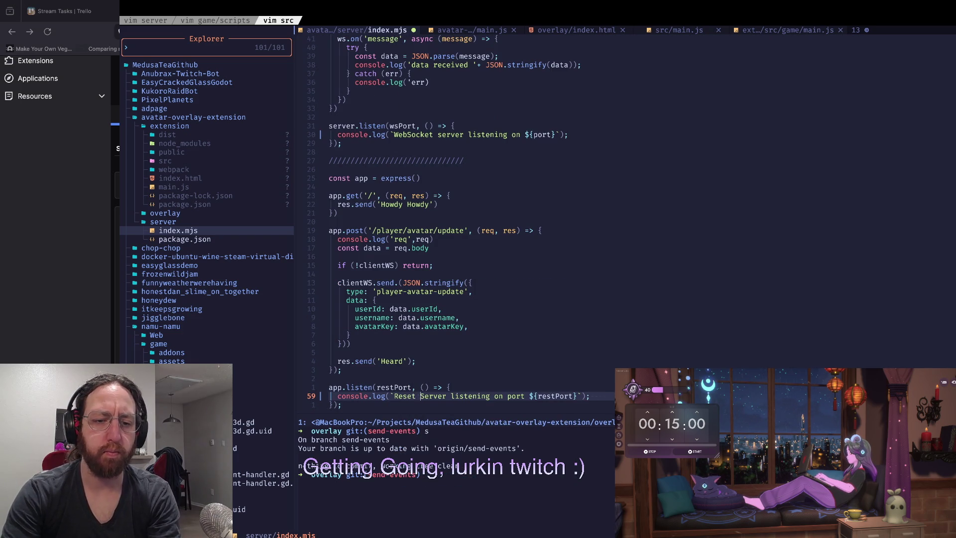
key(Escape)
text(kk:w)
key(Return)
Return to the blank line under clientWS = ws near the top of index.mjs
key(ctrl+u)
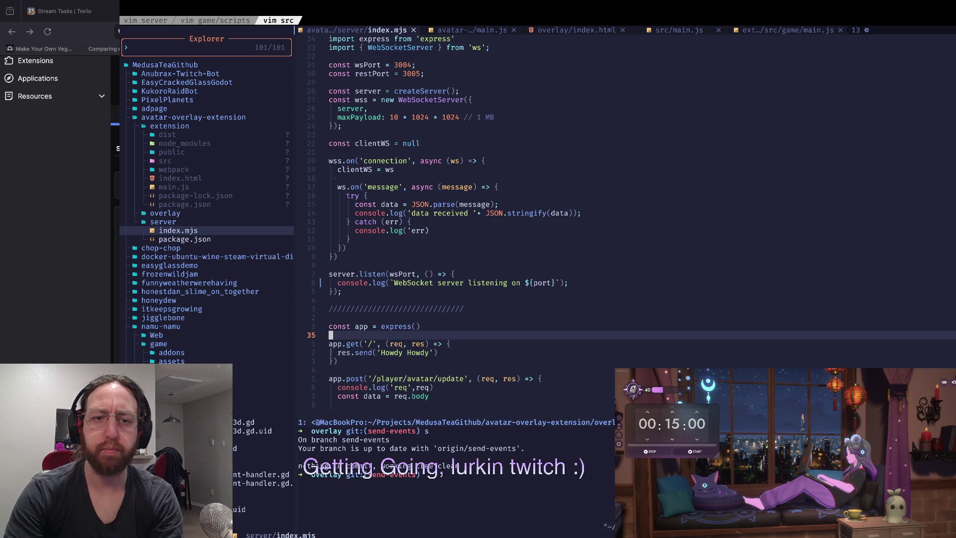
key(2)
key(1)
key(k)
key(j)
key(j)
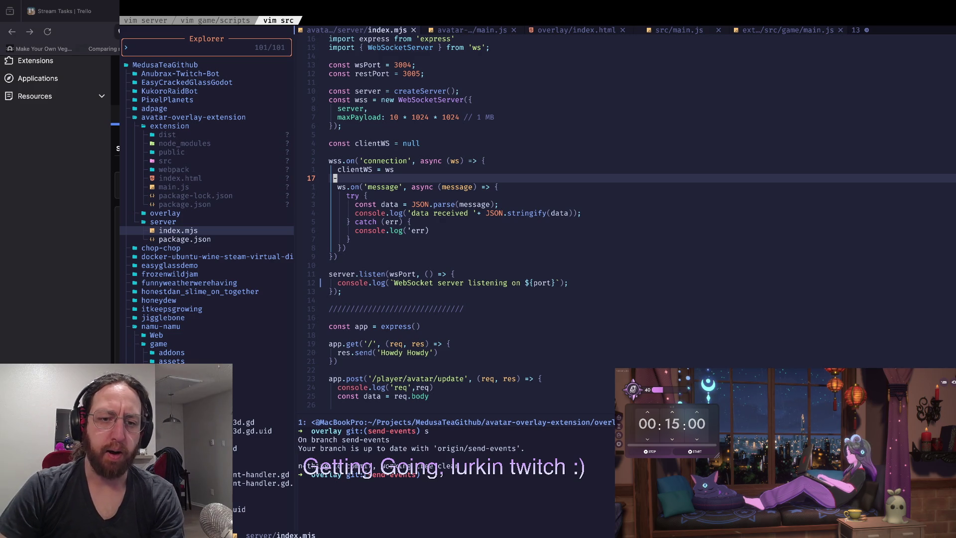
click(427, 473)
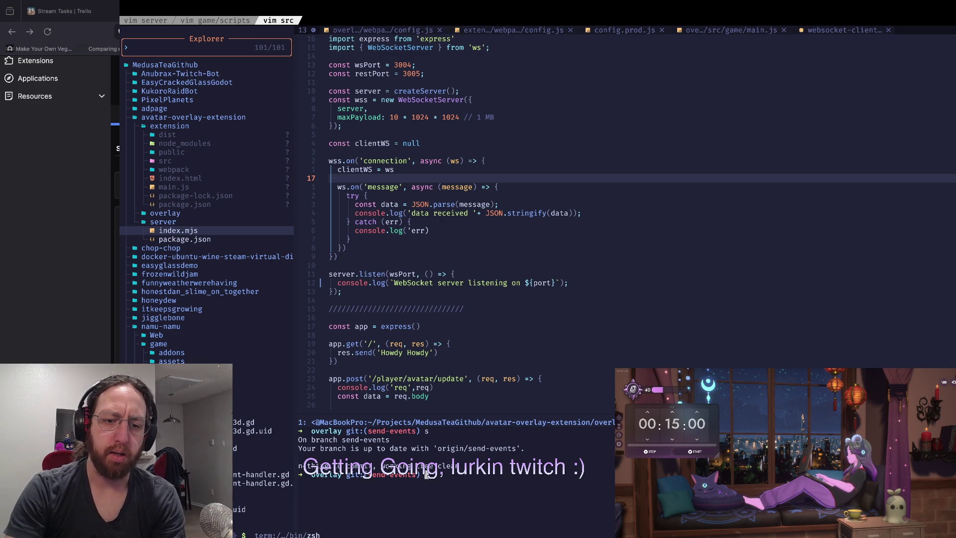
Run the 's' git status alias to confirm ../server/index.mjs is modified, then switch workspace
text(s)
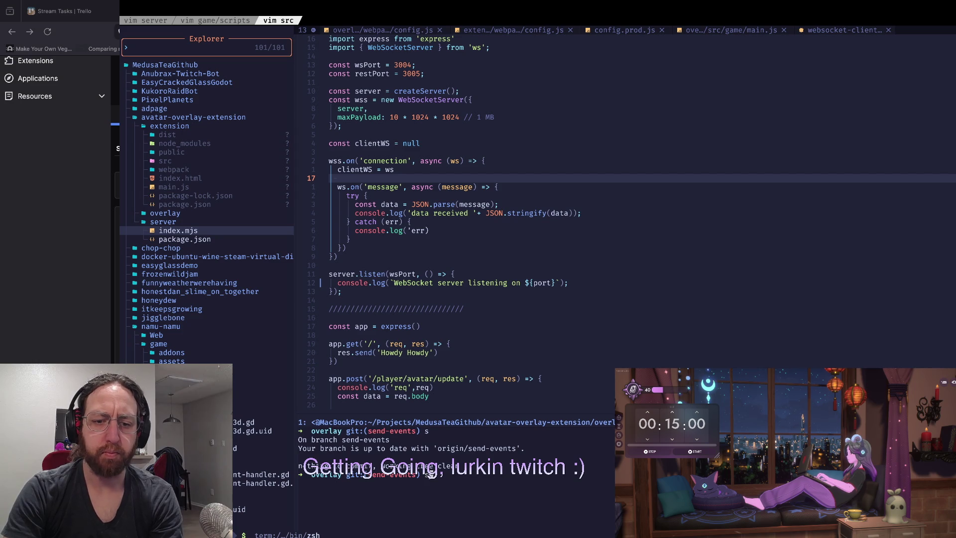
key(Return)
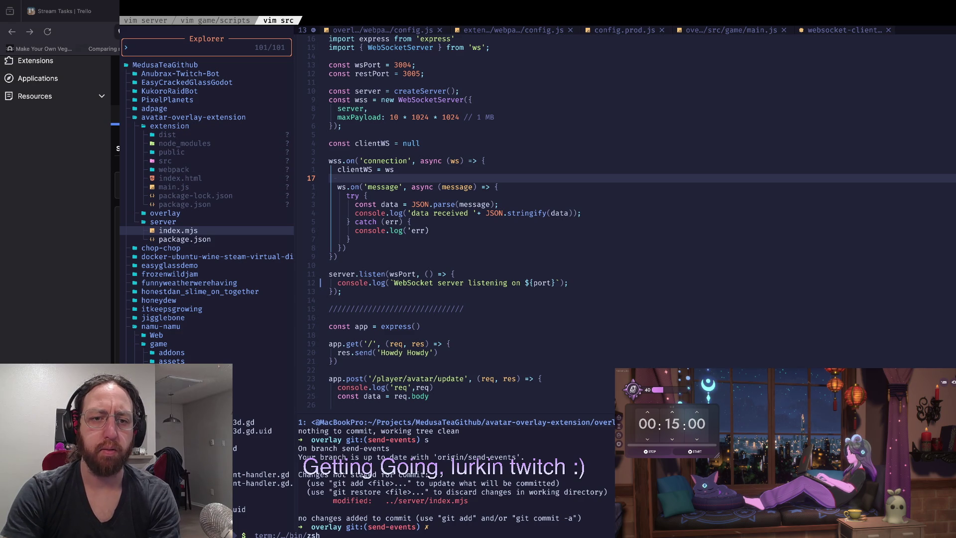
key(ctrl+Right)
key(ctrl+Right)
key(ctrl+Right)
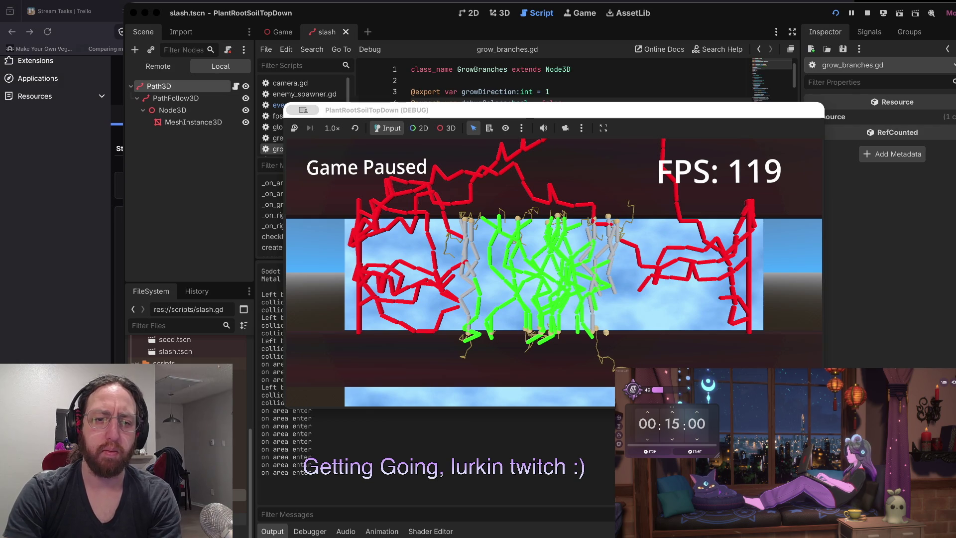
Switch to the workspace with Neovim showing the avatar-overlay server's index.mjs
key(ctrl+Right)
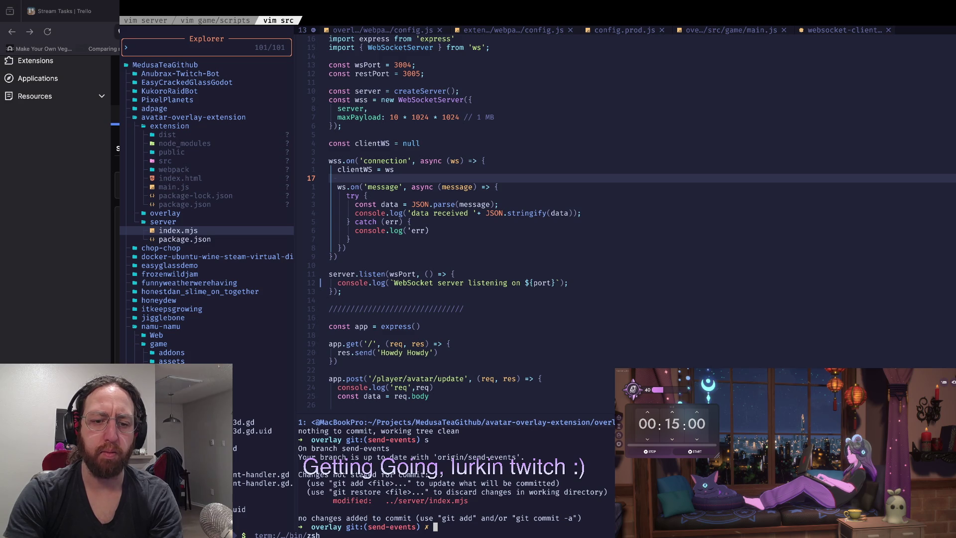
text(d)
key(Return)
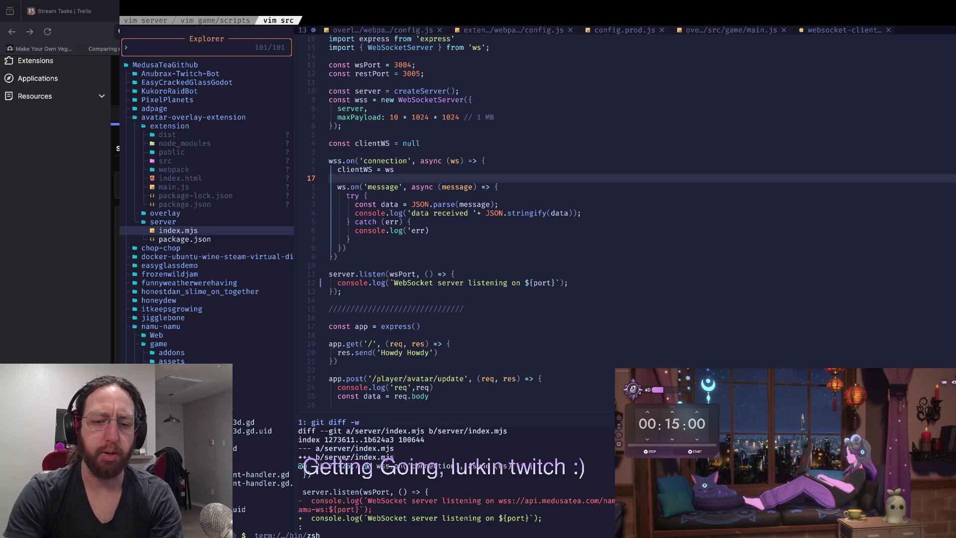
key(q)
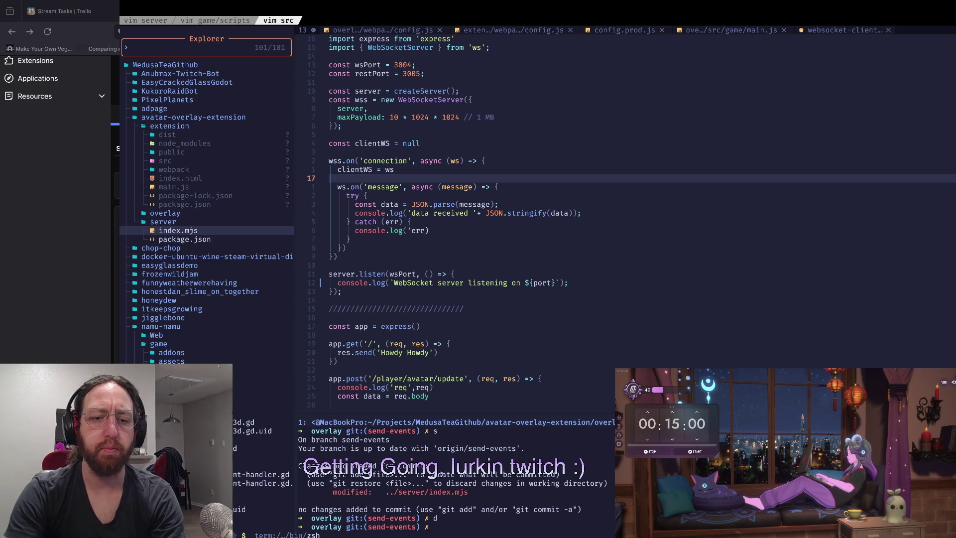
text(d)
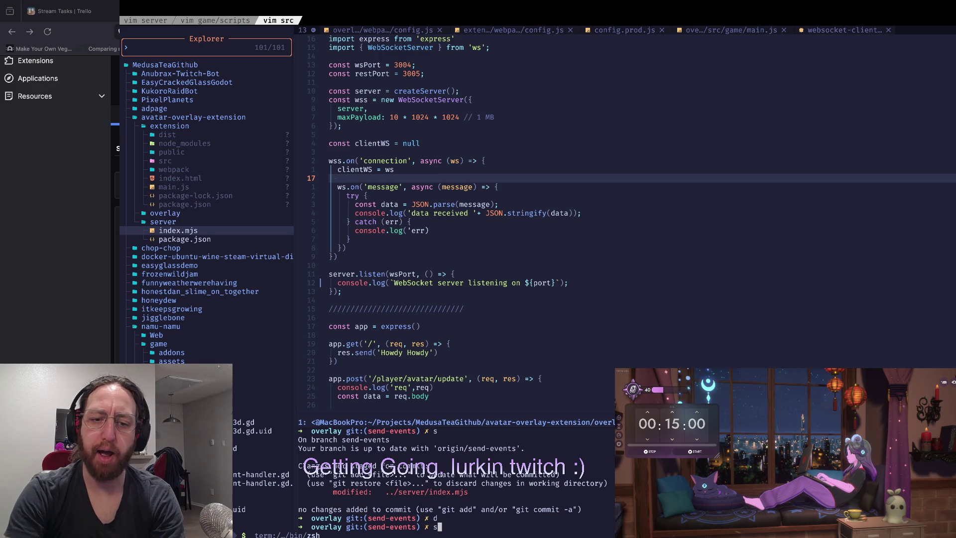
key(BackSpace)
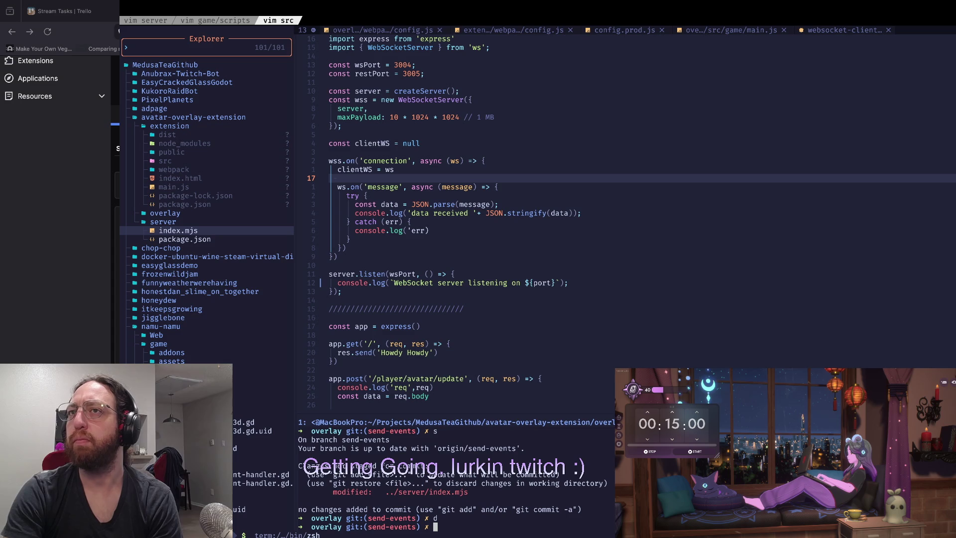
text(j)
key(ctrl+k)
key(j)
key(shift+g)
key(k)
key(k)
key(k)
key(k)
key(k)
key(k)
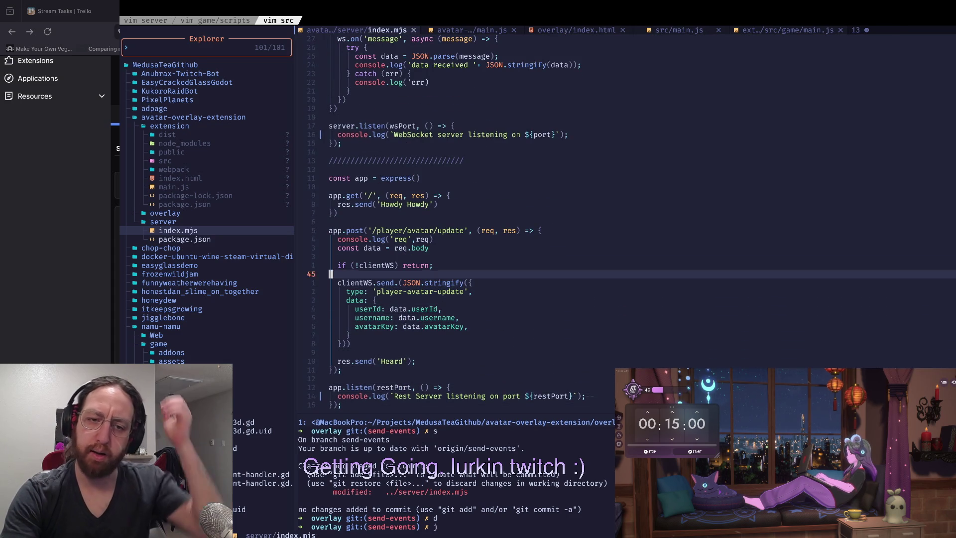
key(k)
key(k)
key(k)
key(k)
key(k)
key(k)
key(w)
key(w)
key(w)
key(w)
key(w)
key(j)
key(j)
key(k)
key(k)
key(k)
key(k)
key(k)
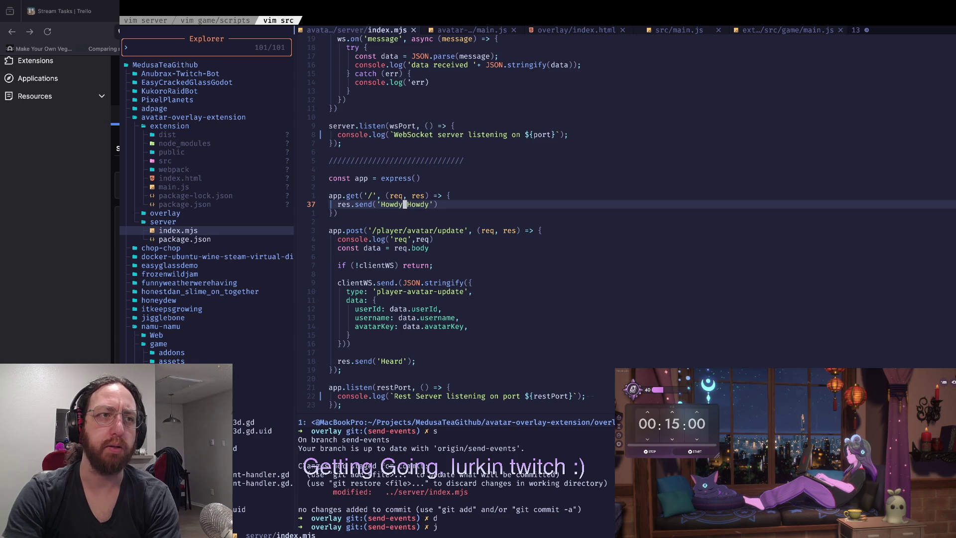
key(j)
key(j)
key(j)
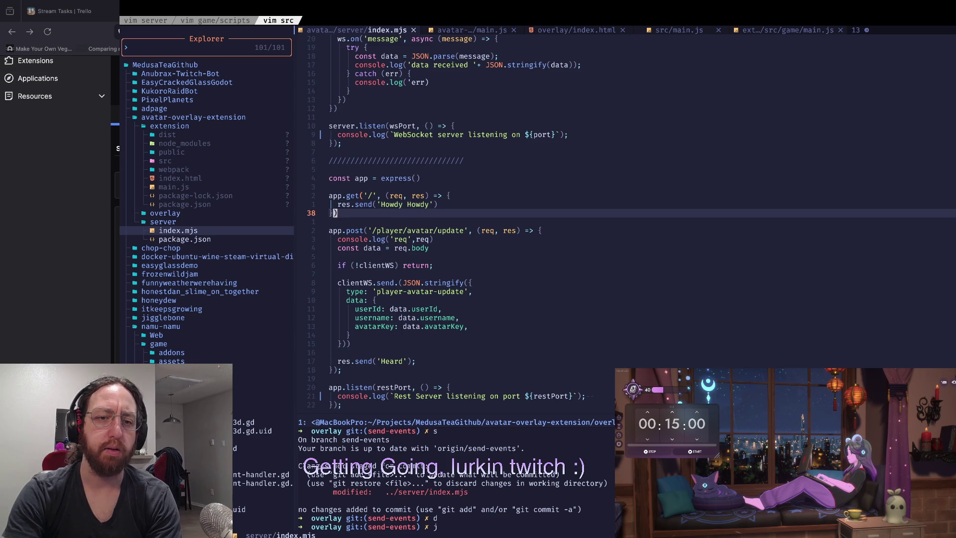
key(j)
key(j)
key(j)
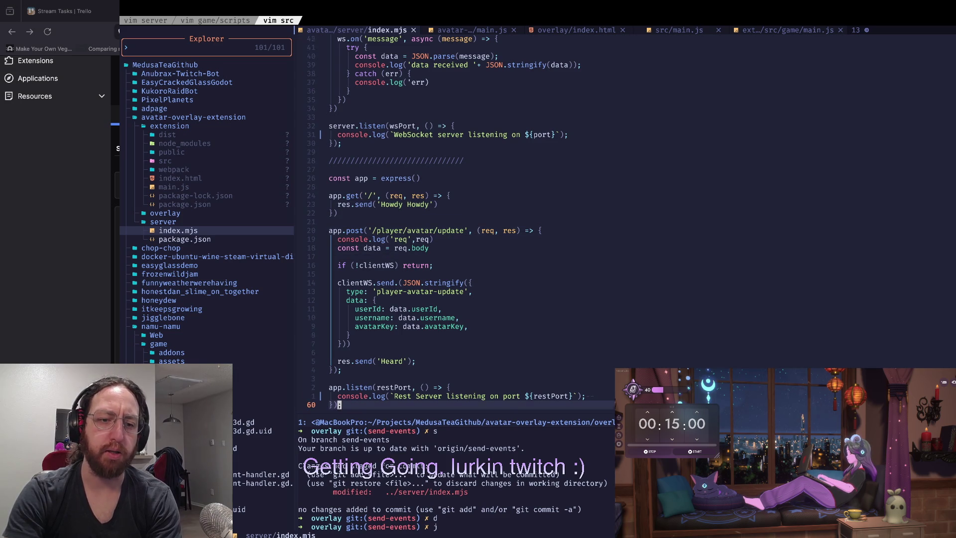
key(k)
key(k)
key(j)
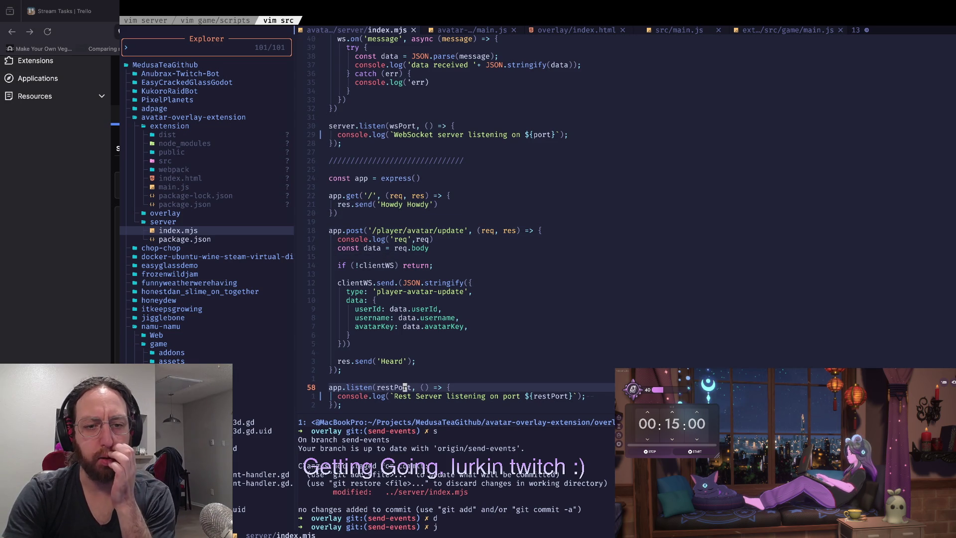
key(j)
key(j)
key(k)
key(k)
key(k)
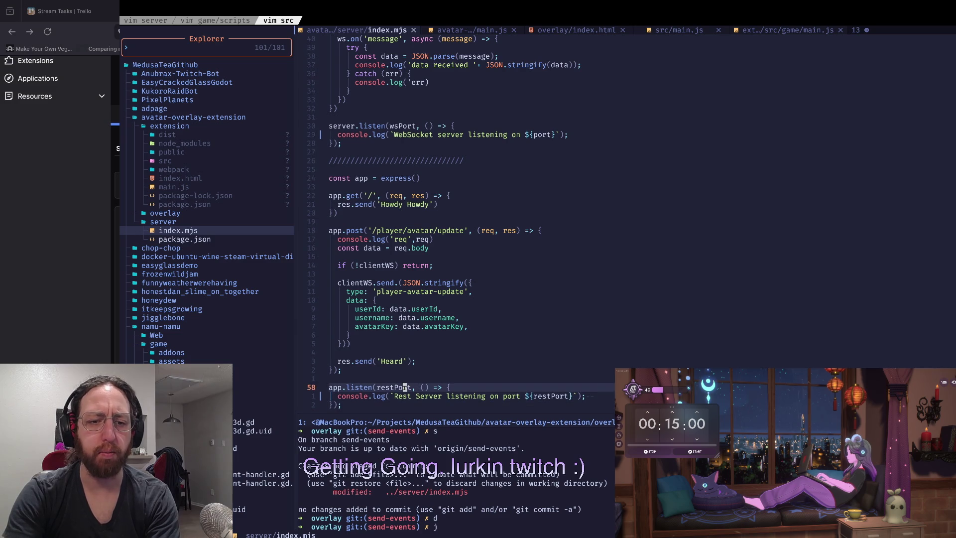
key(k)
key(k)
key(k)
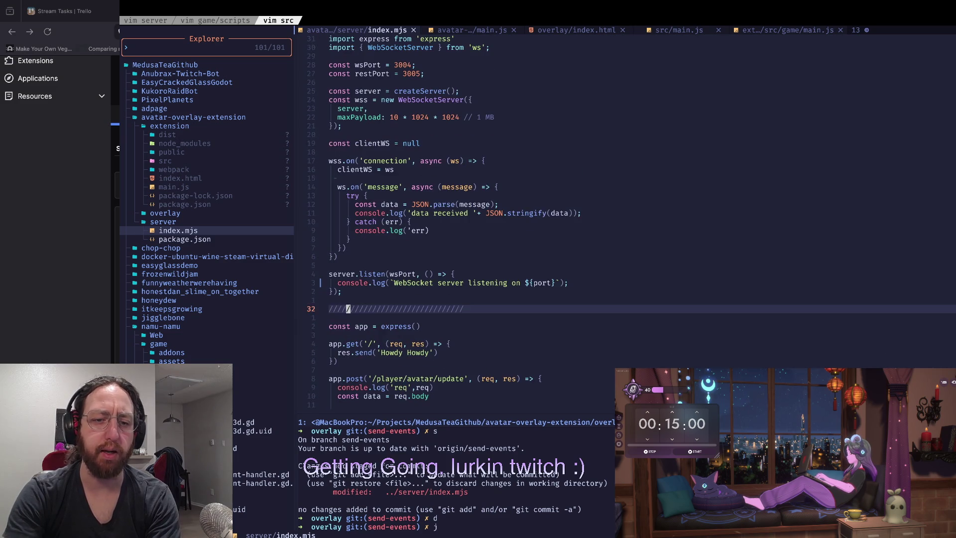
key(j)
key(j)
key(j)
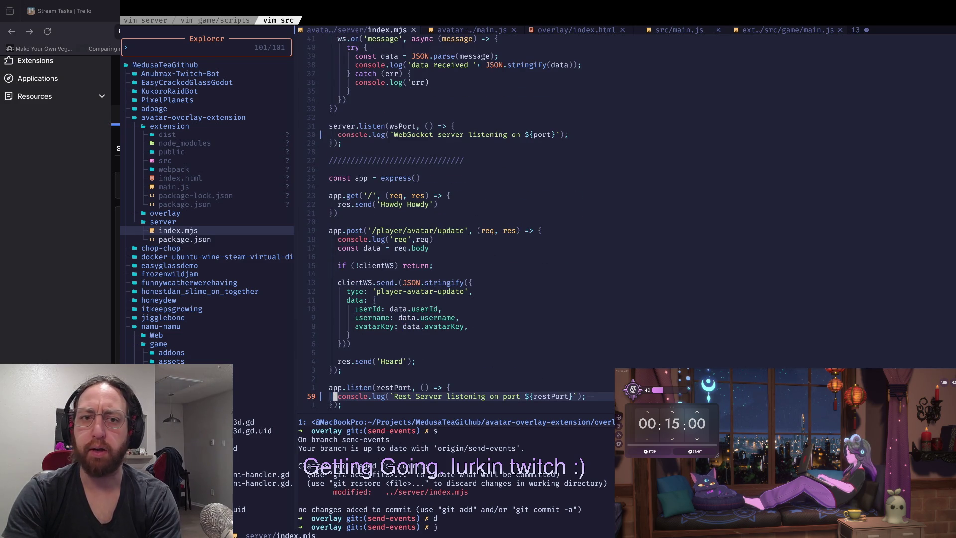
key(k)
key(k)
key(k)
key(j)
key(j)
key(j)
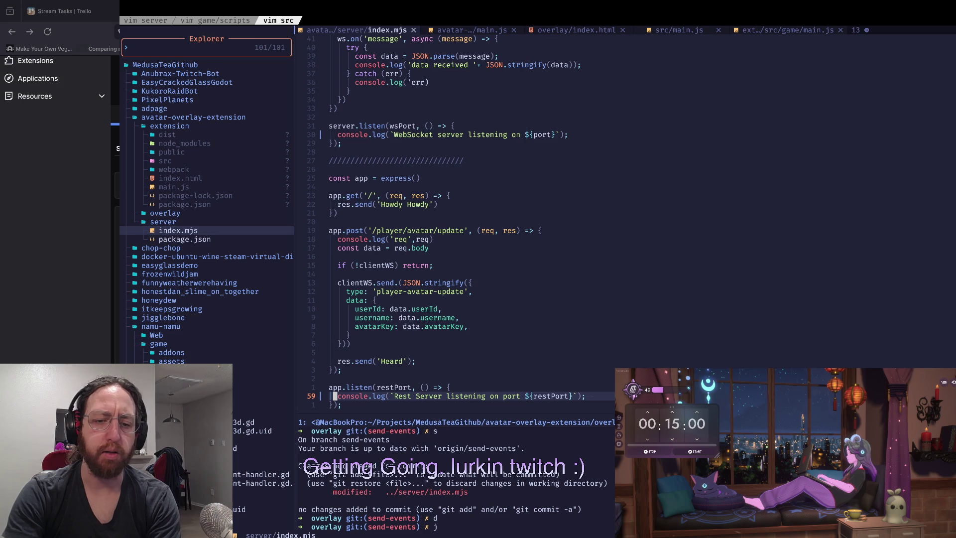
key(BackSpace)
text(d)
Review the whitespace-ignoring git diff of index.mjs
key(Return)
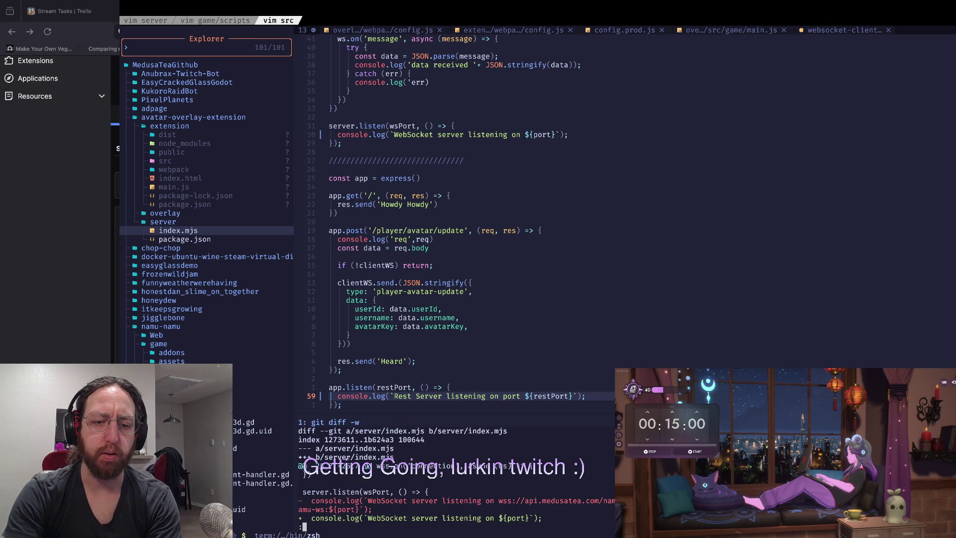
key(d)
key(d)
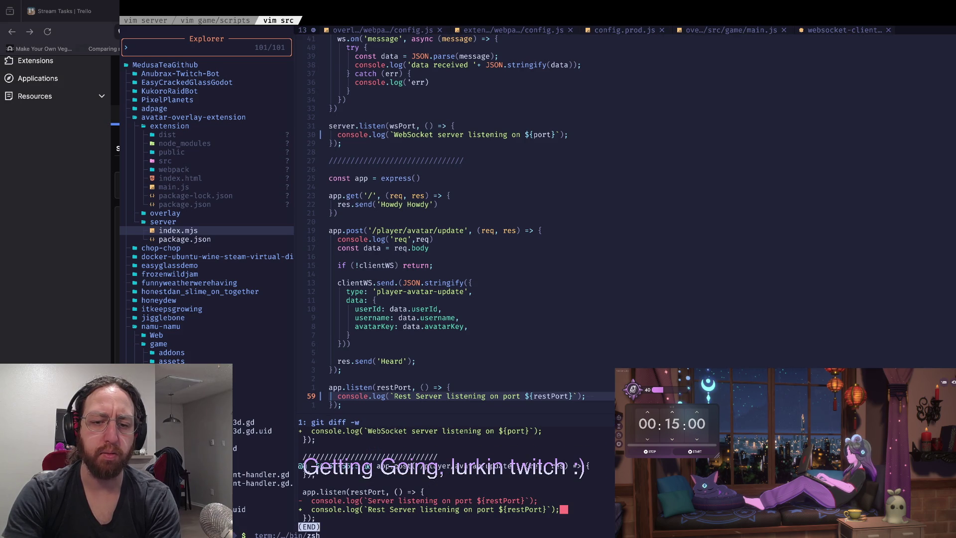
key(q)
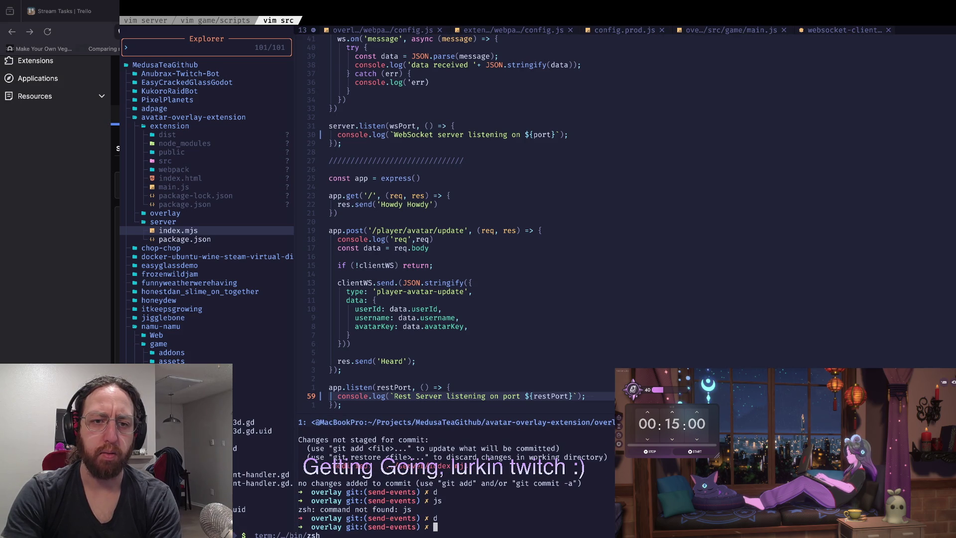
Commit the index.mjs change as 'wip' and push it to the send-events branch
text(s)
key(Return)
text(x)
key(Return)
text(git push)
key(Return)
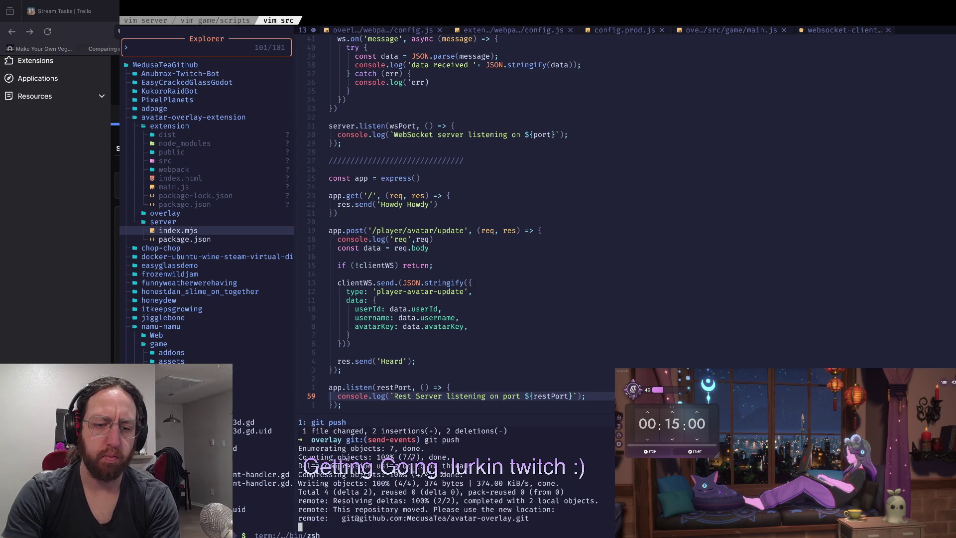
key(super+Tab)
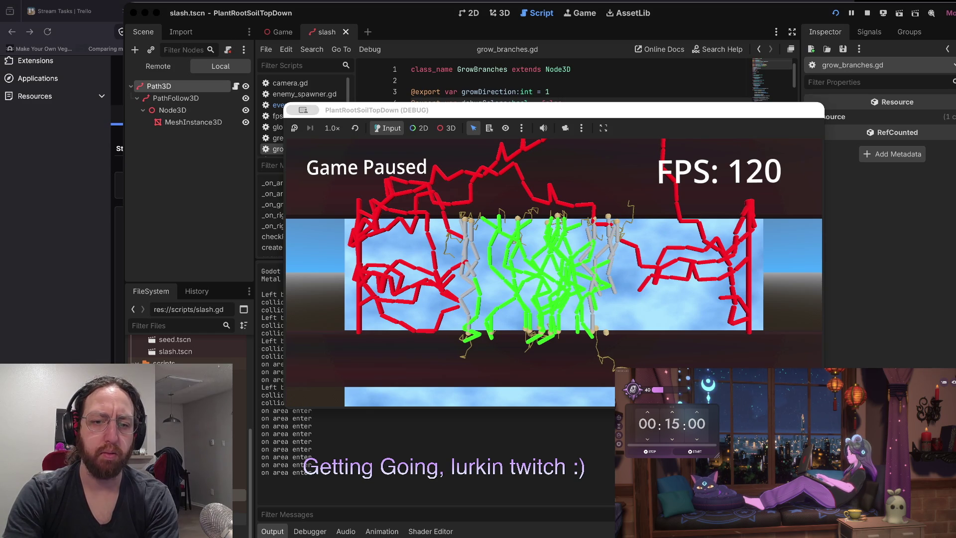
key(ctrl+Right)
key(ctrl+Left)
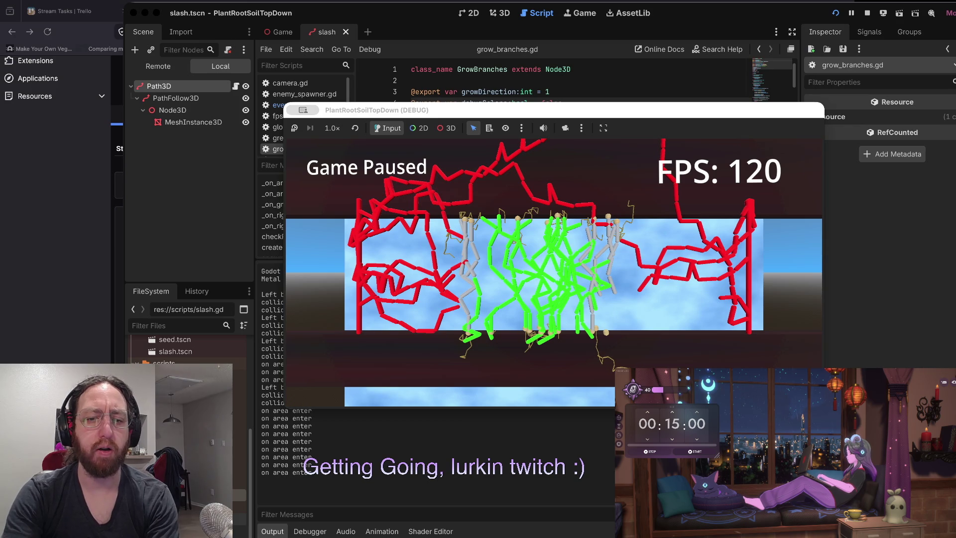
In the Neo-tree explorer, collapse namu-namu/game and open the namu-namu server's package.json
key(super+Tab)
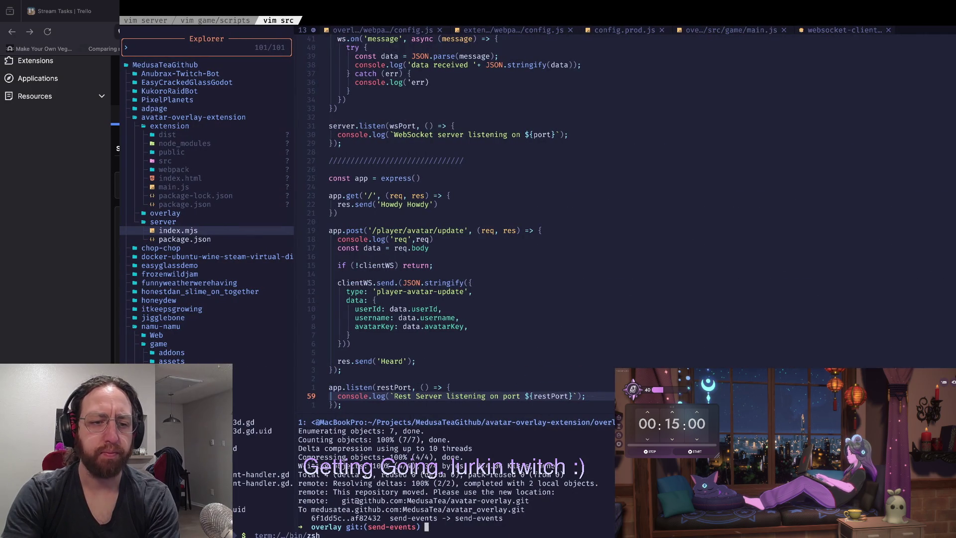
key(ctrl+h)
key(k)
key(k)
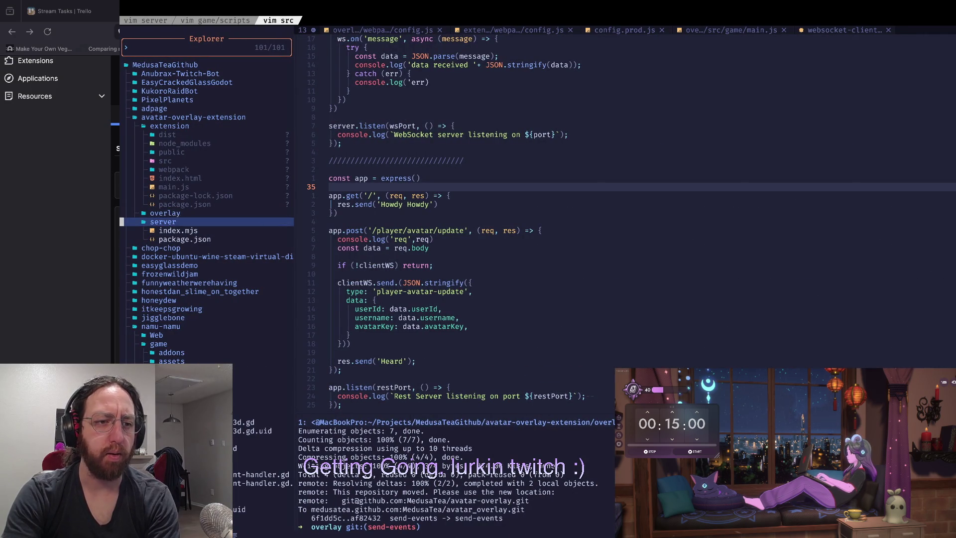
key(j)
key(j)
key(j)
key(j)
key(j)
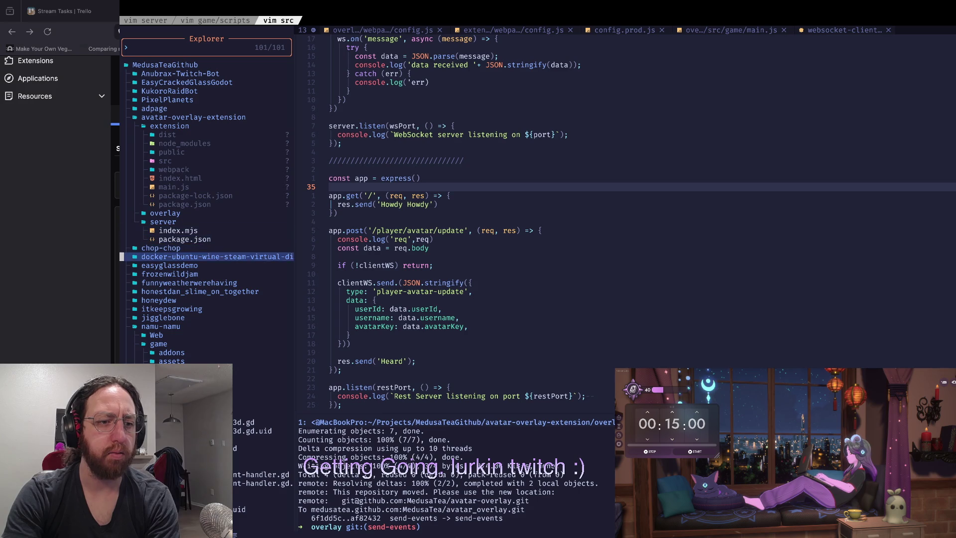
key(j)
key(j)
key(j)
key(h)
key(j)
key(j)
key(j)
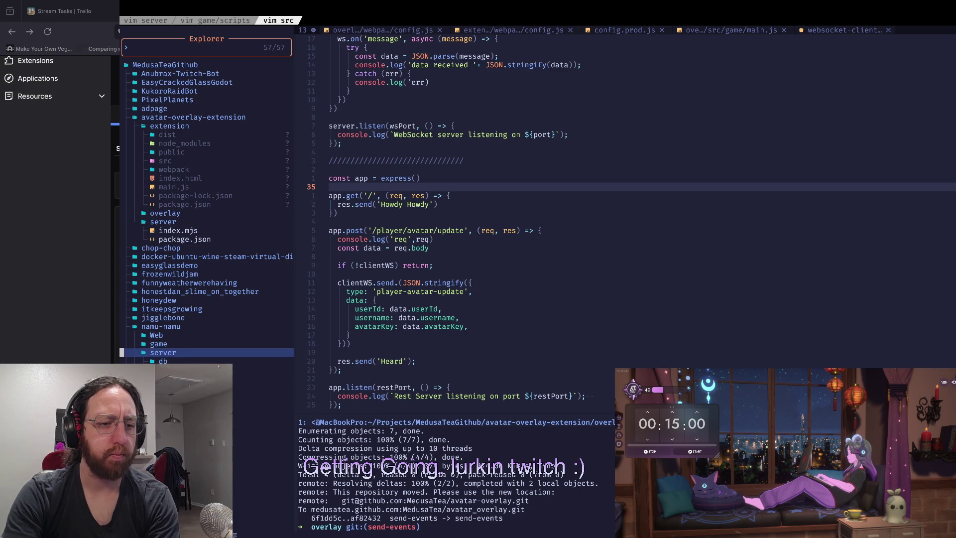
key(j)
key(Return)
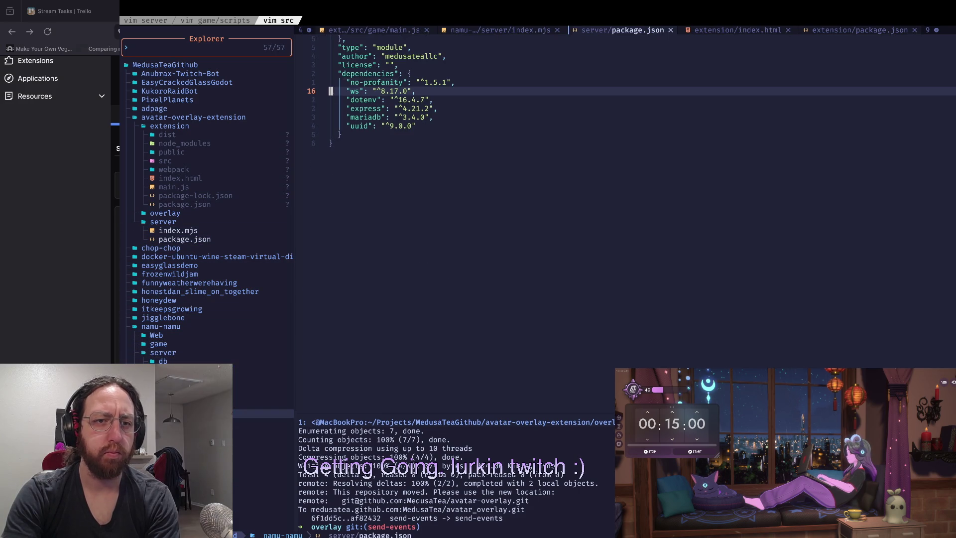
Follow index.mjs in the package.json start script with gf to open the server file
key(k)
key(k)
key(k)
key(f)
key(d)
key(semicolon)
key(b)
key(b)
key(w)
key(w)
key(e)
key(b)
key(b)
key(b)
key(b)
key(w)
key(w)
key(g)
key(f)
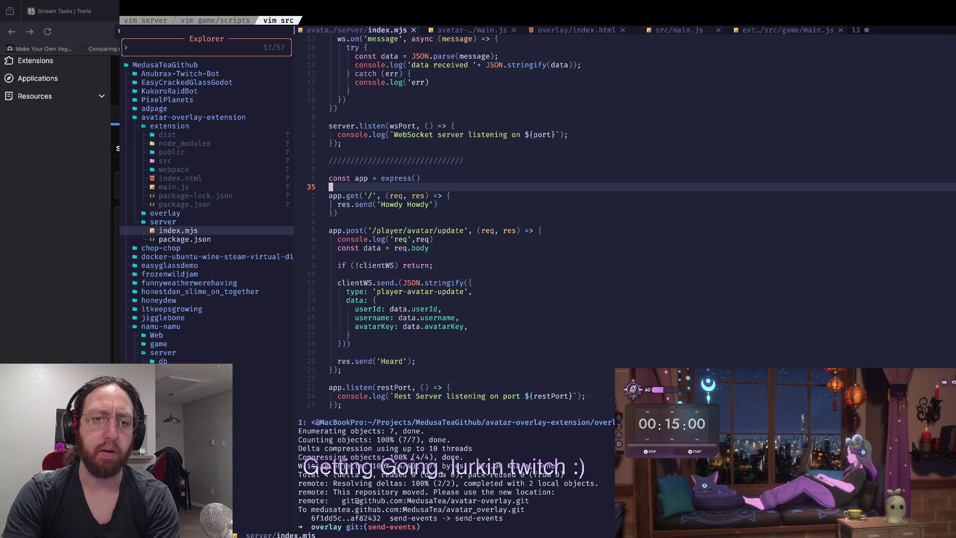
key(super+Tab)
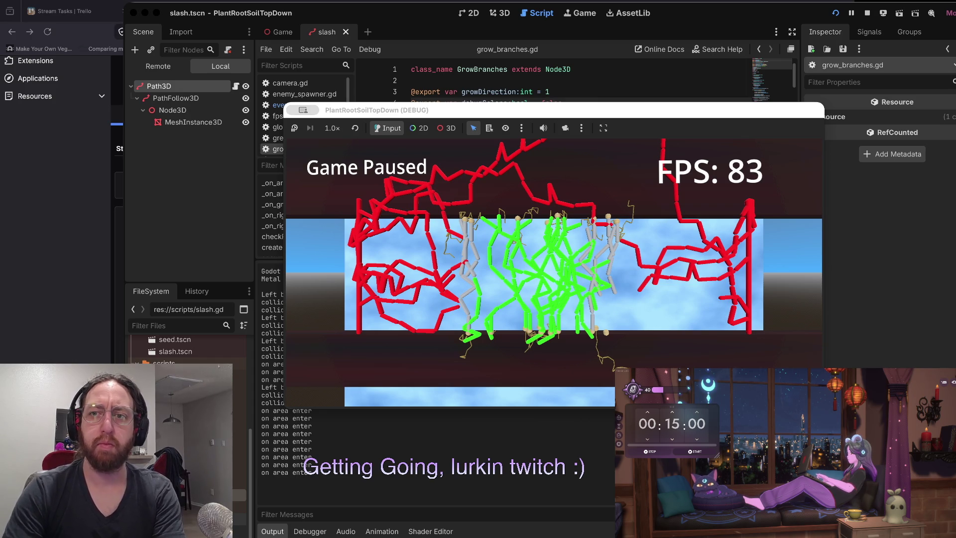
Open a new Firefox tab and abandon the typed 'screen' address-bar search
key(ctrl+Right)
key(ctrl+Right)
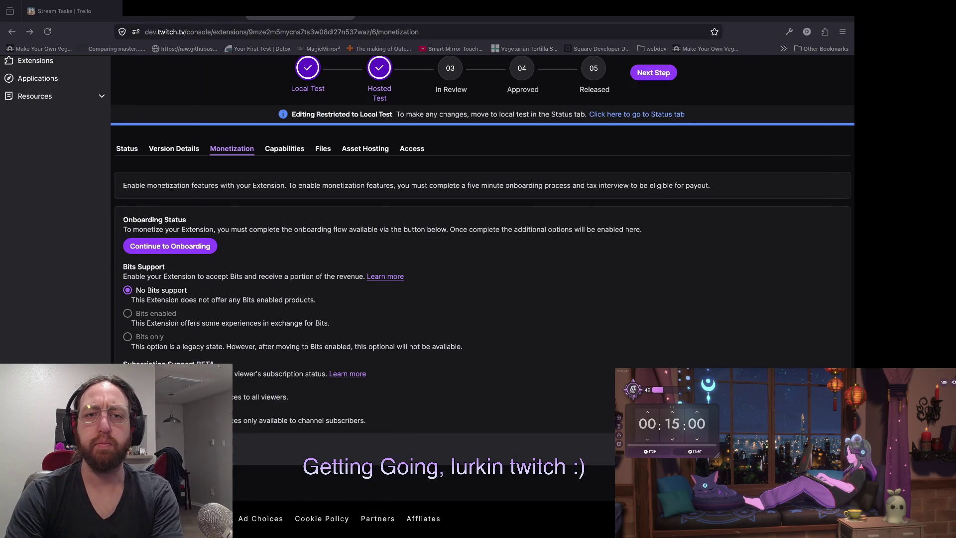
key(ctrl+t)
text(screen)
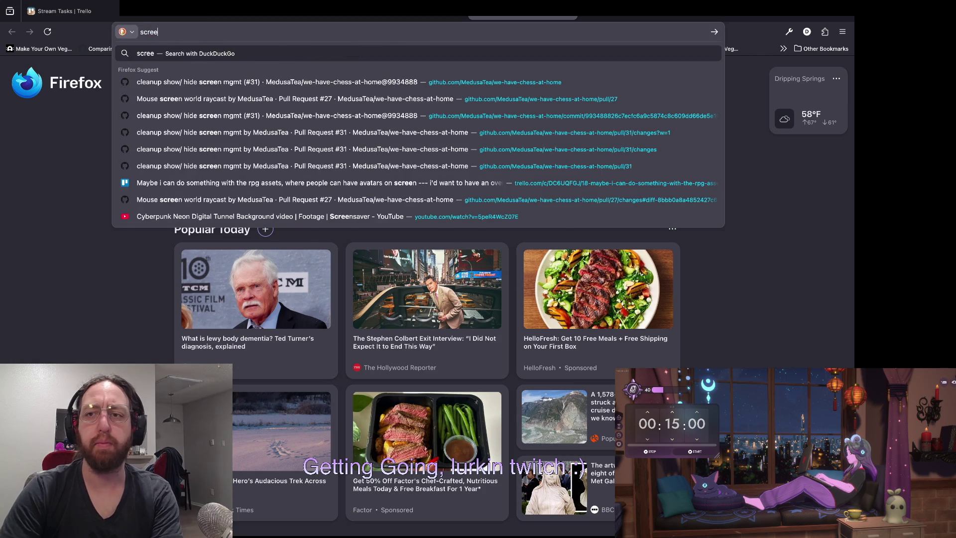
key(Escape)
key(Escape)
Search Firefox settings for 'suggestion', then close it and open a fresh new tab
click(842, 31)
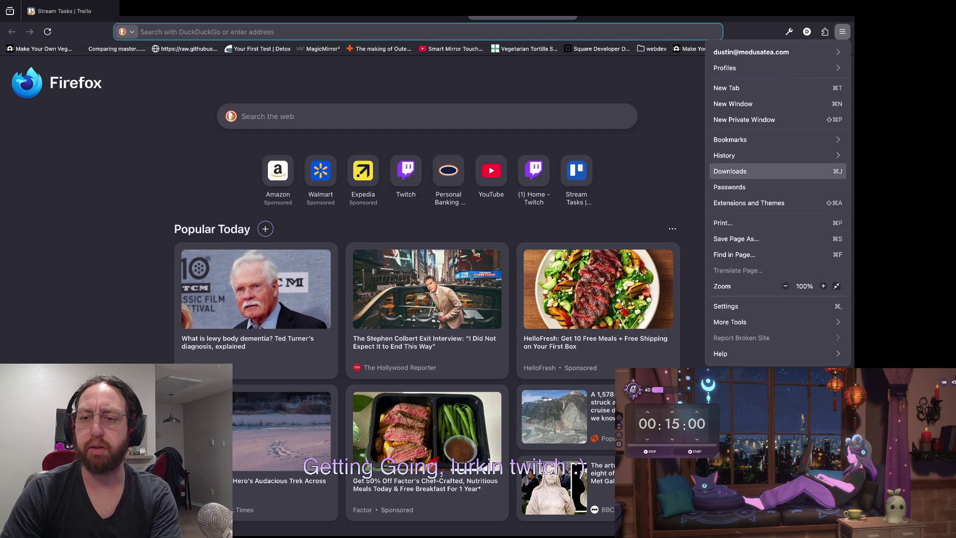
click(726, 306)
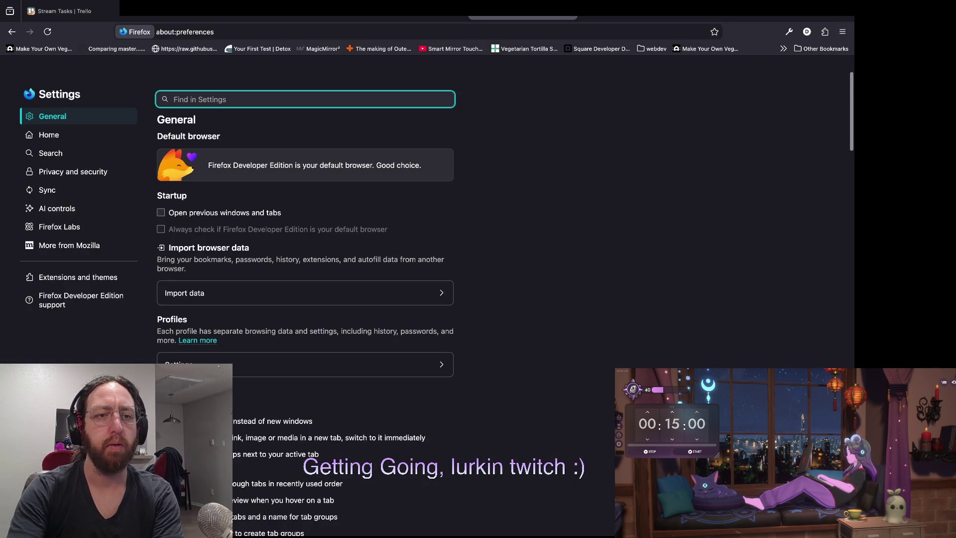
text(suggestion)
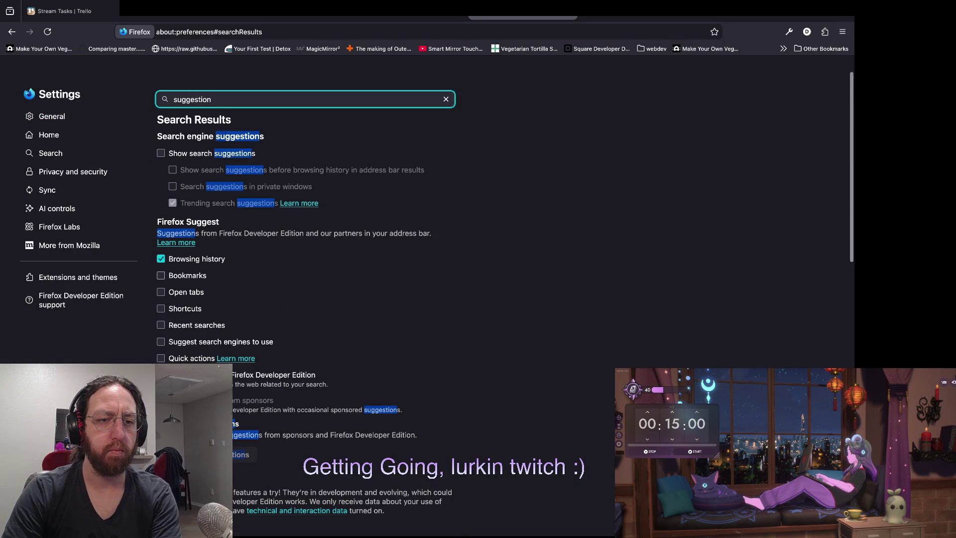
key(ctrl+w)
key(ctrl+t)
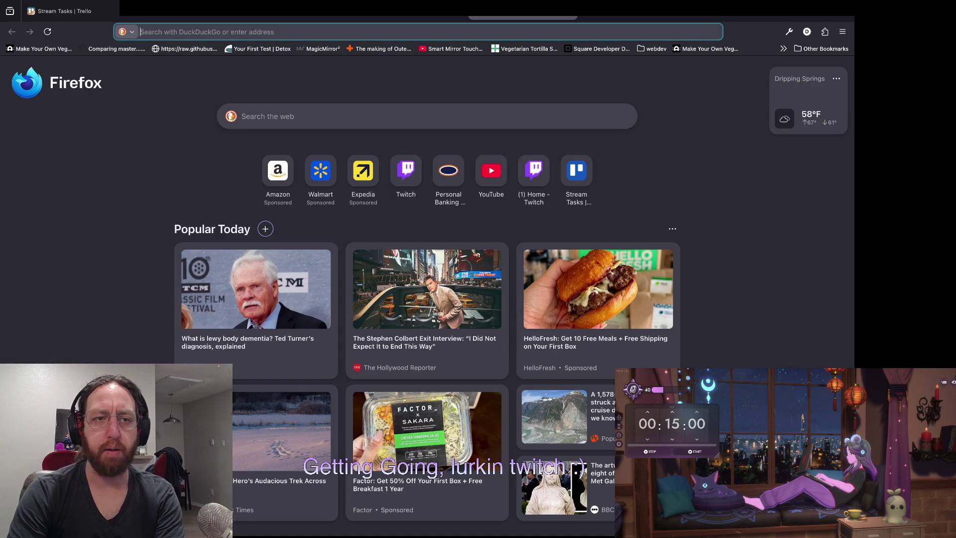
Search DuckDuckGo for 'debian screen' and open Linuxize's 'How to Use Linux Screen' article
text(debians c)
key(BackSpace)
key(BackSpace)
key(BackSpace)
text(screen)
key(Return)
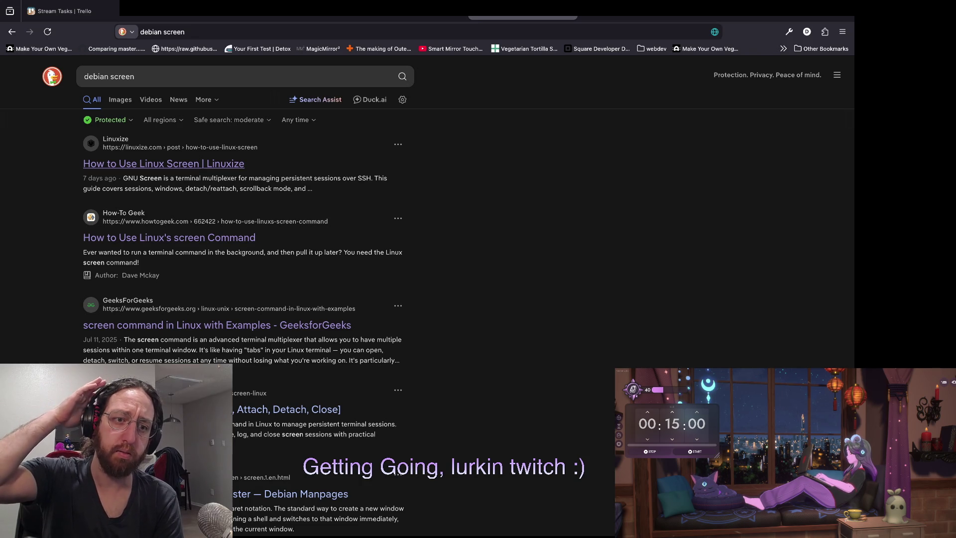
click(164, 164)
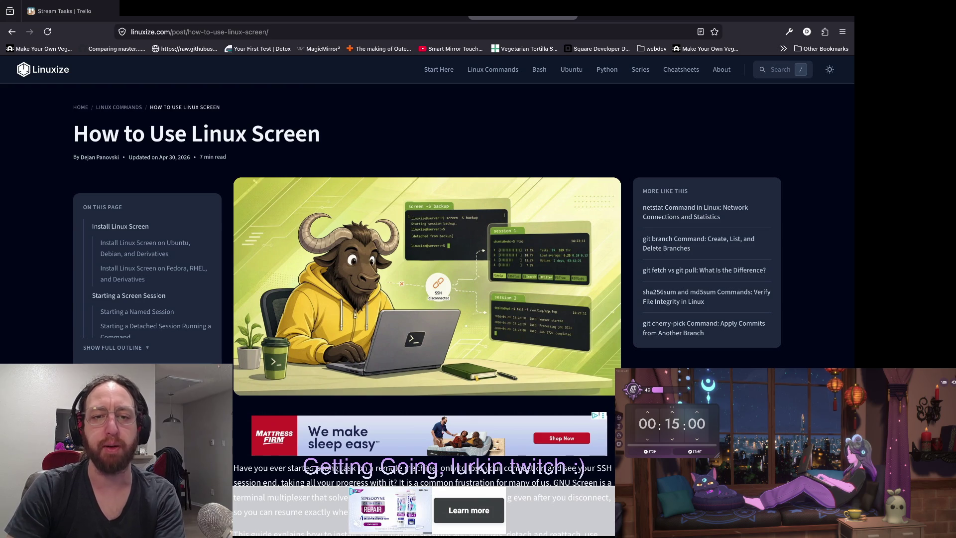
key(super+Tab)
key(super+Tab)
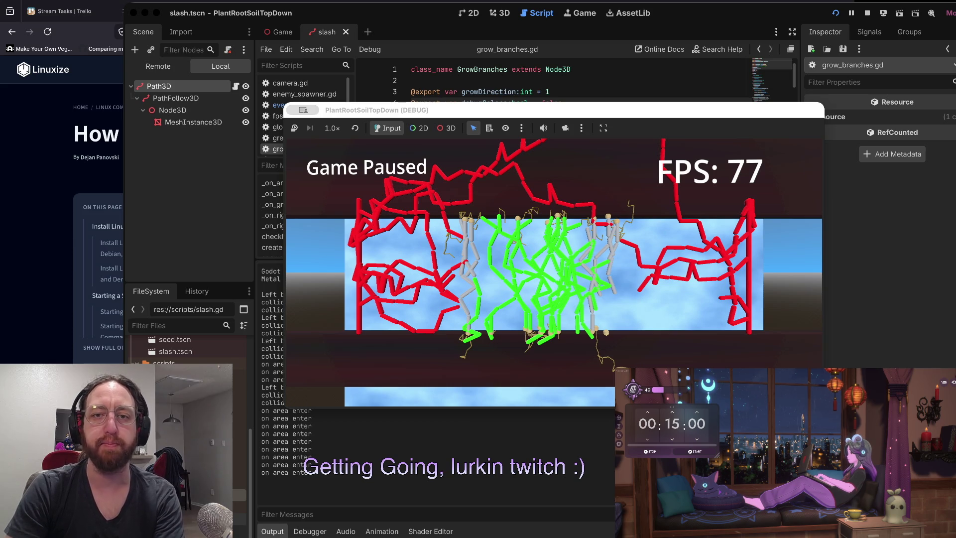
Scroll the Linux Screen article down to the 'Starting a Named Session' section
key(ctrl+Right)
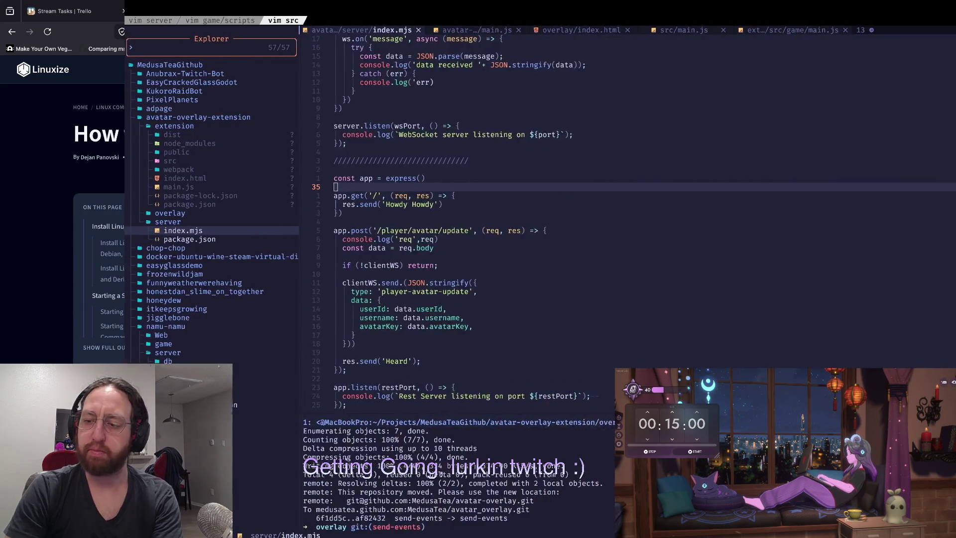
key(ctrl+Right)
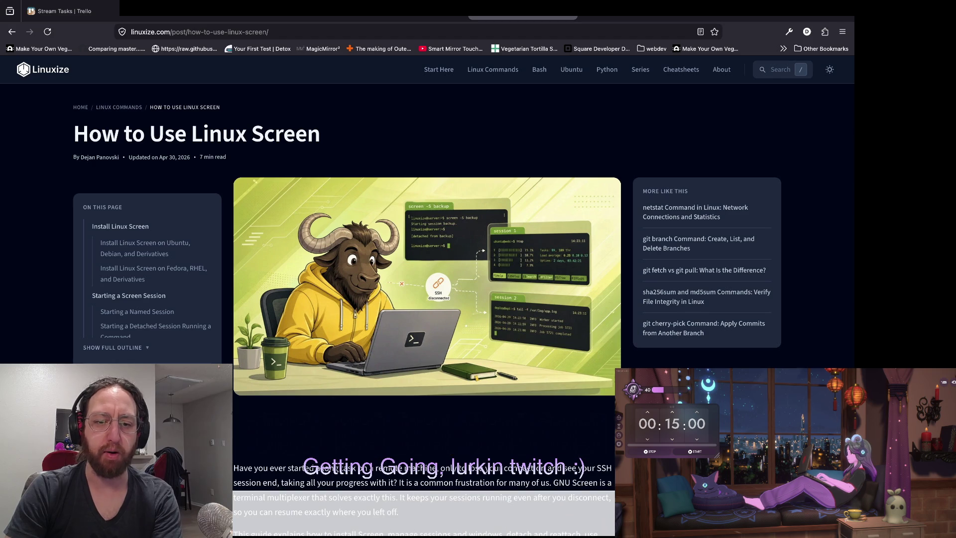
scroll(427, 293, down, 4)
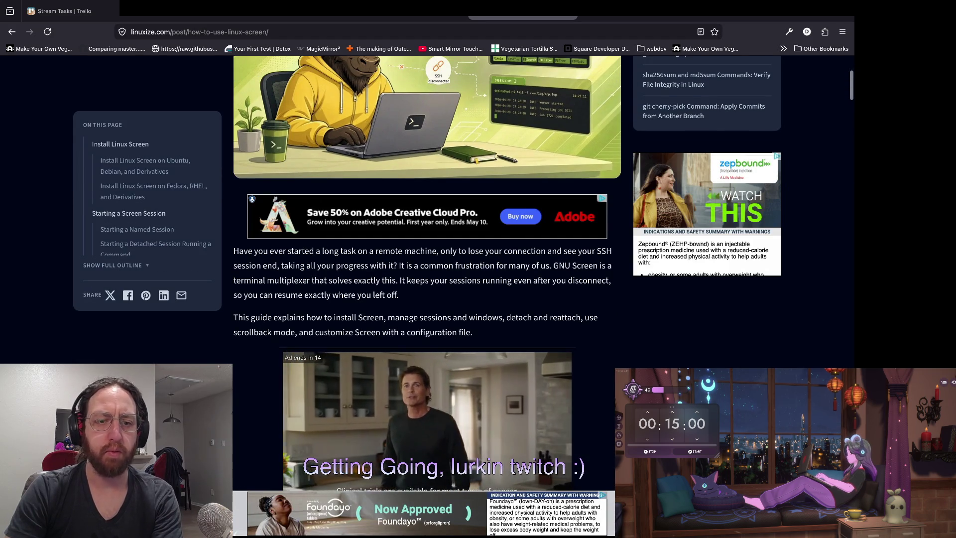
scroll(427, 299, down, 10)
scroll(427, 273, up, 2)
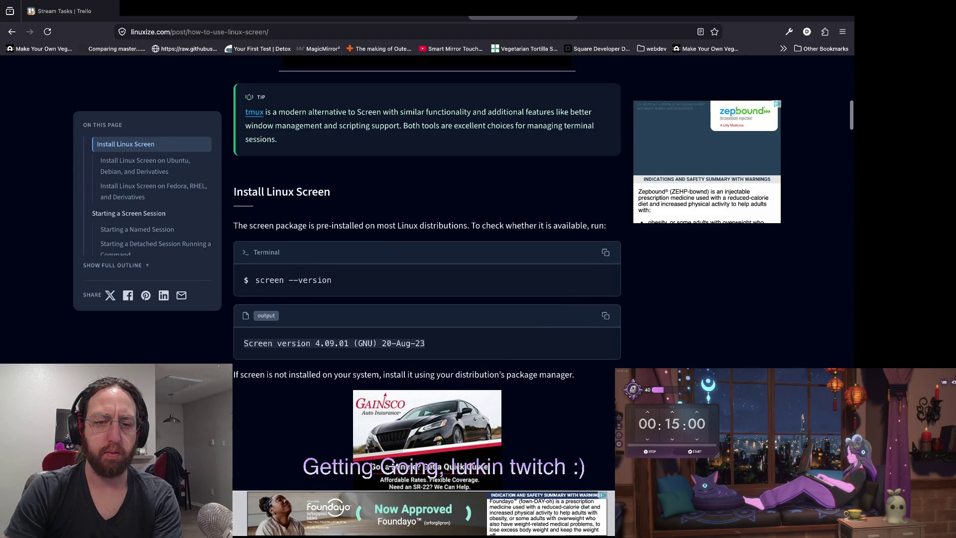
scroll(428, 273, down, 5)
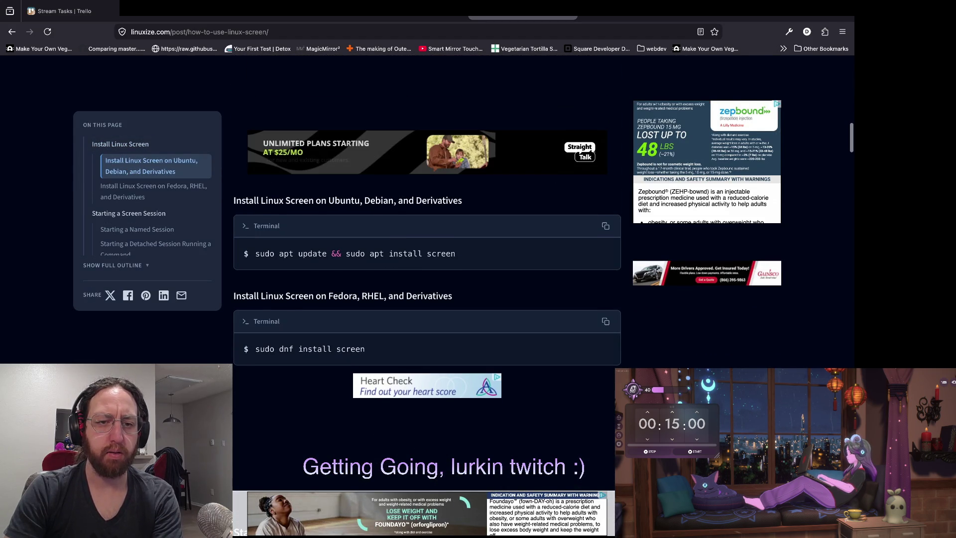
scroll(427, 273, down, 1)
scroll(428, 272, down, 1)
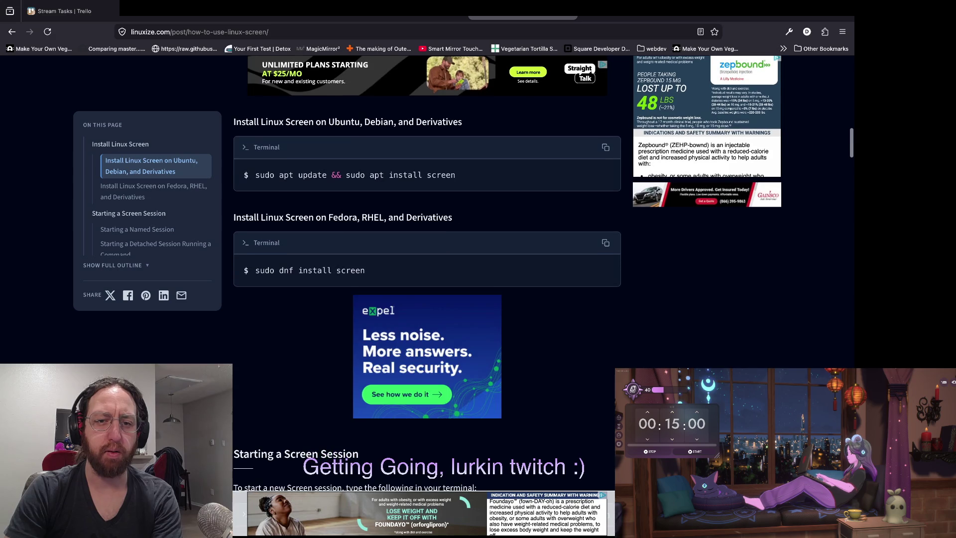
scroll(427, 273, down, 5)
scroll(427, 273, down, 4)
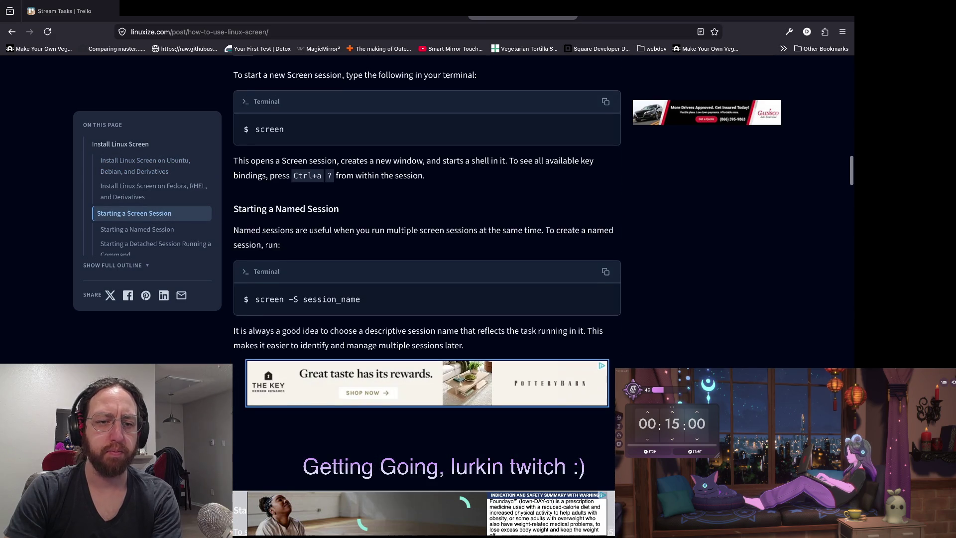
scroll(427, 273, down, 3)
Select the -S option in the 'screen -S' command and bring Neovim to the front
drag(303, 164, 273, 165)
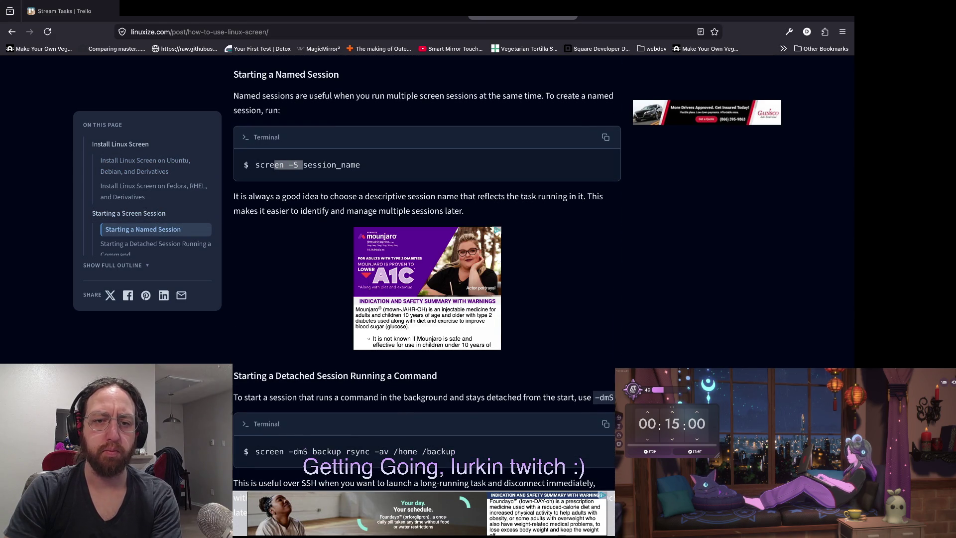
key(super+Tab)
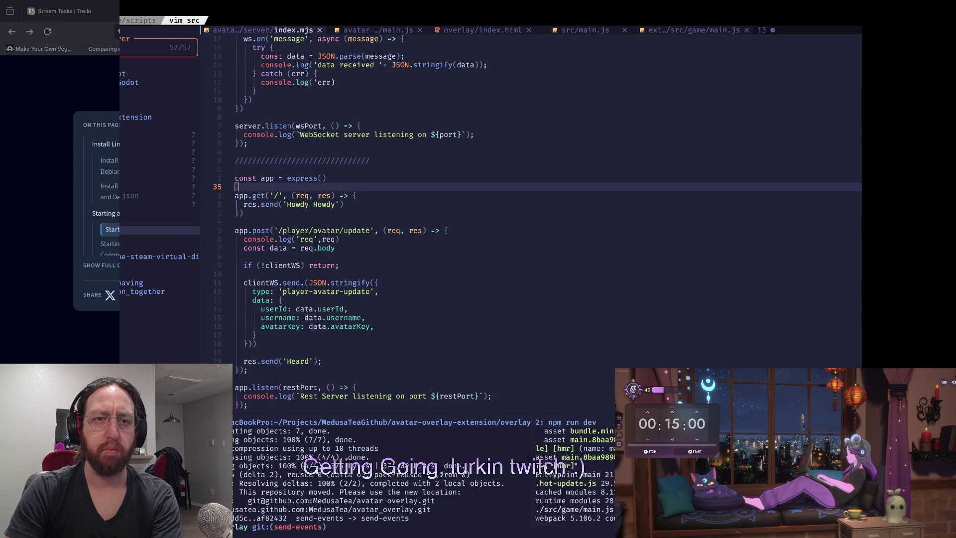
key(super+Tab)
key(super+Tab)
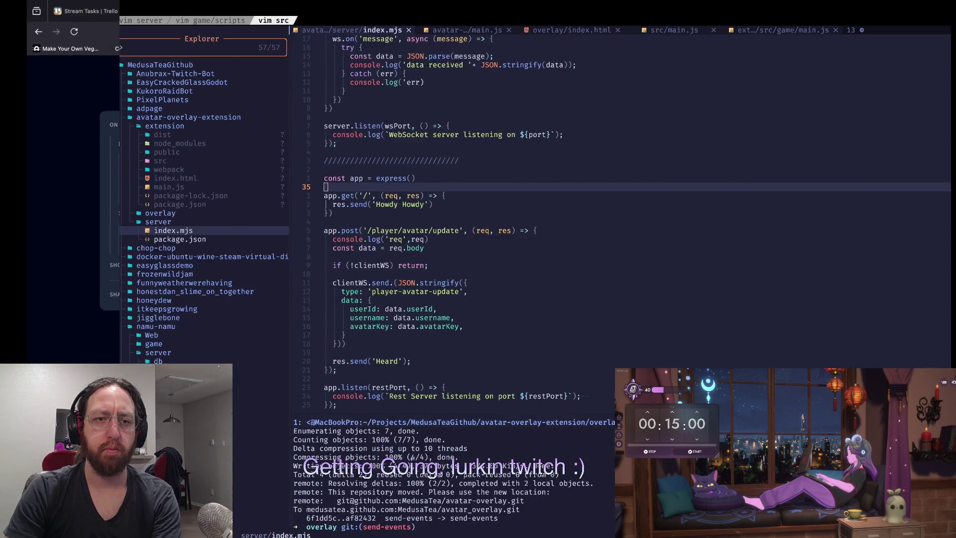
key(super+Tab)
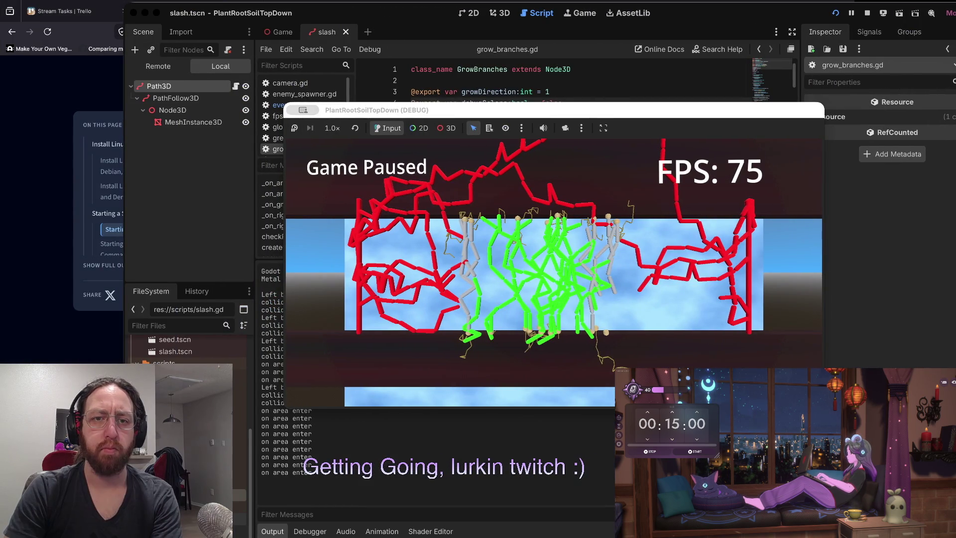
Leave the paused Godot game and return to the terminal showing index.mjs
key(super+Tab)
key(super+Tab)
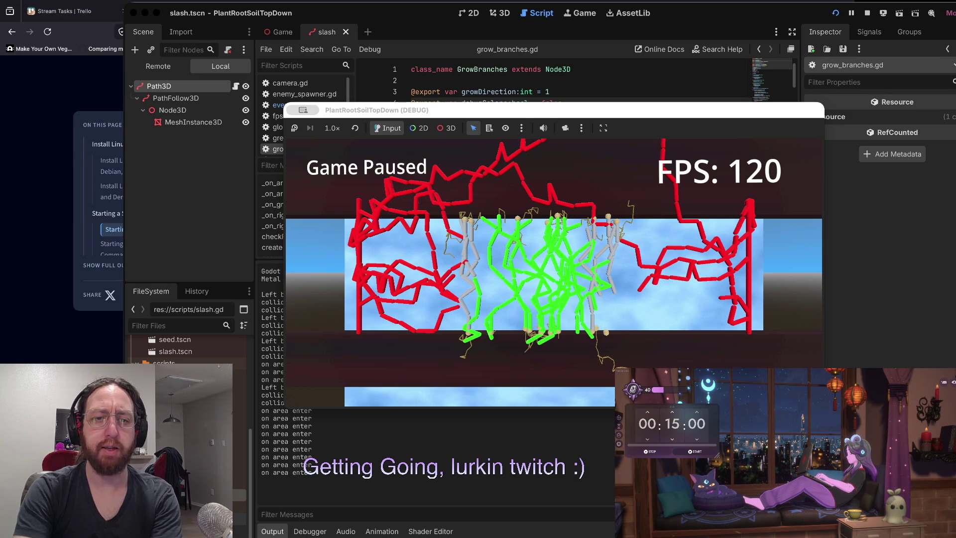
key(super+Tab)
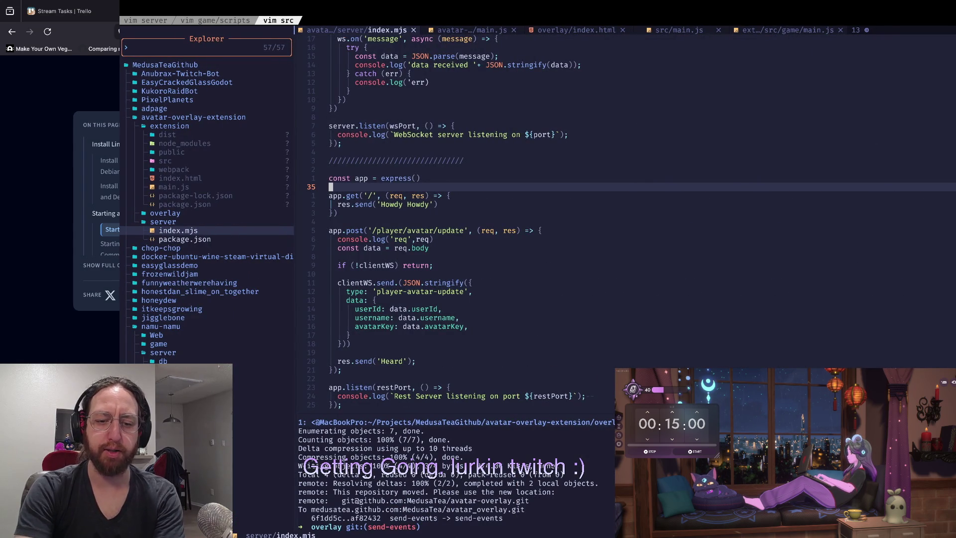
Try node on index.html, stop it, and list the current folder's contents
text(node index.html)
key(Return)
key(ctrl+c)
text(ls)
key(Return)
text(cd .)
key(Return)
Move up into the server folder, run node index.mjs (SyntaxError), and open a new shell window
text(cd ..)
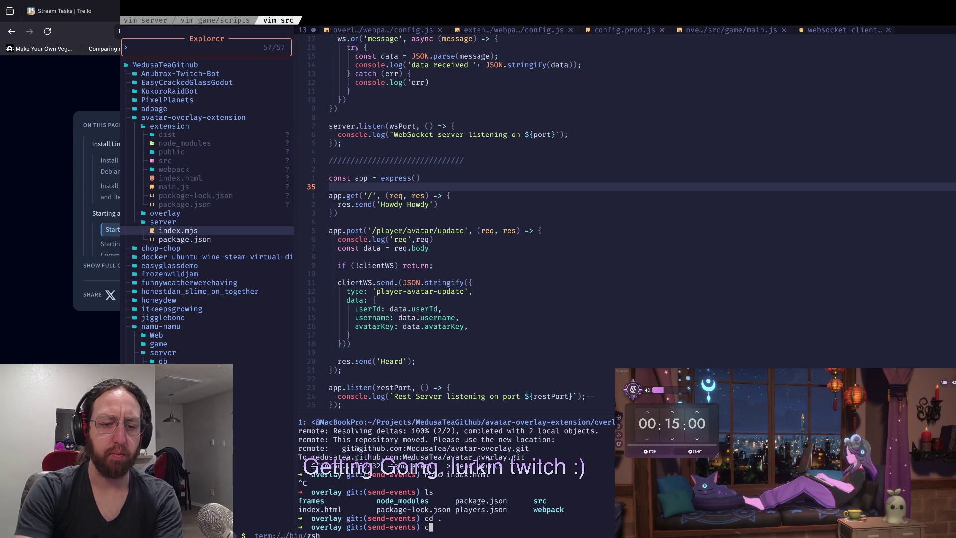
key(Return)
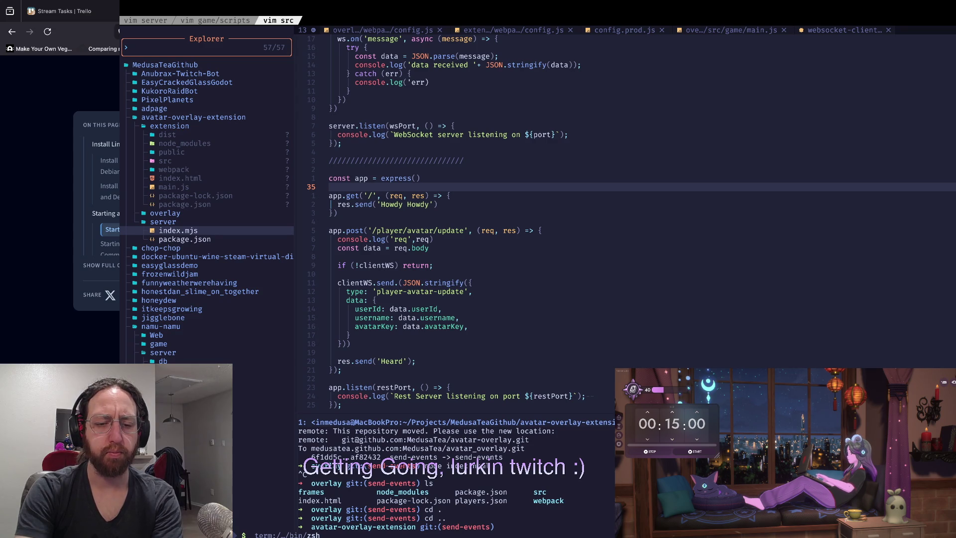
text(ls)
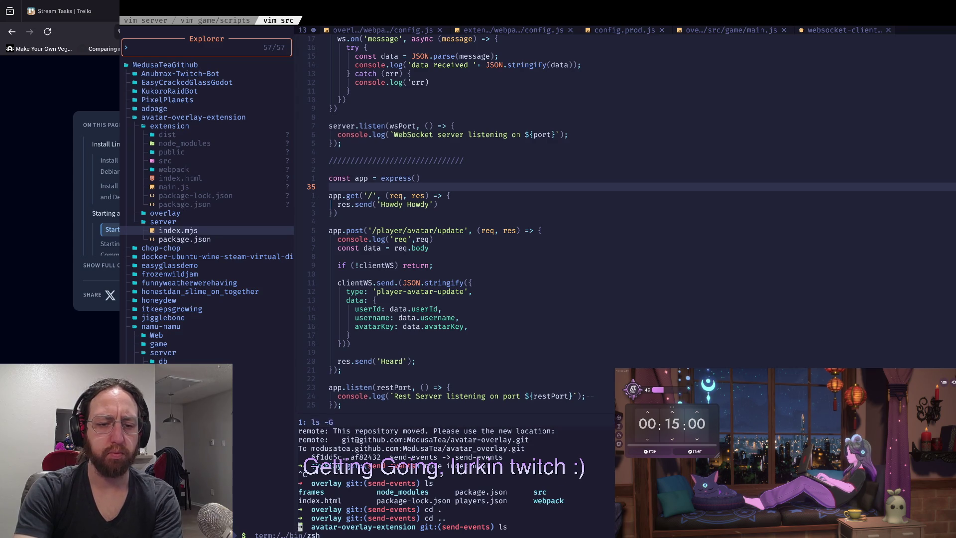
key(Return)
text(cd server)
key(Return)
text(node i)
key(Tab)
key(Return)
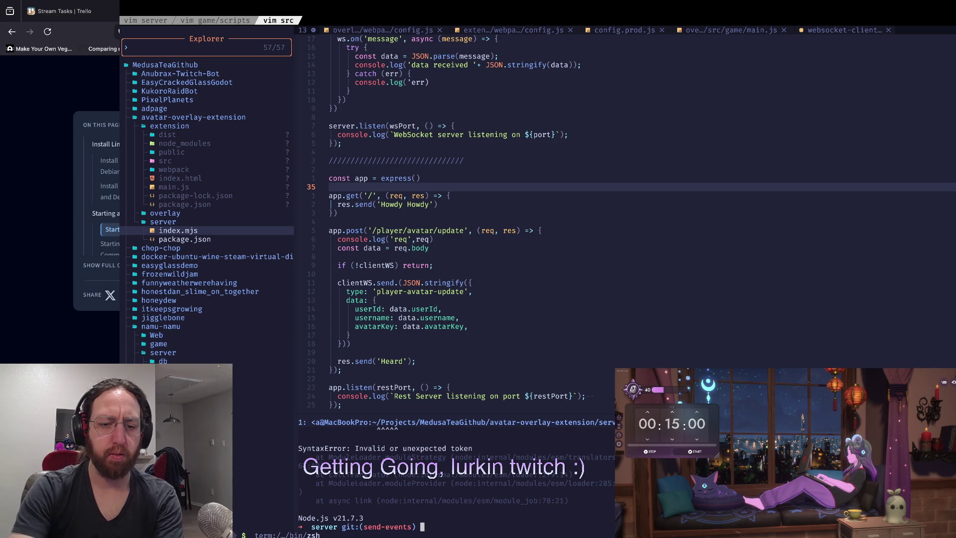
key(super+t)
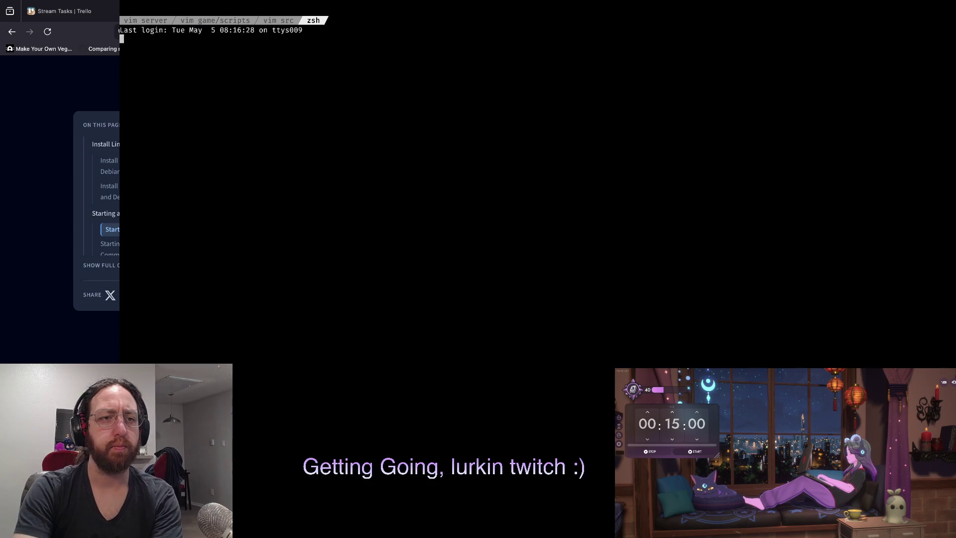
In the new shell, enter server and run node index.mjs, revealing a SyntaxError on line 23
text(ls)
key(Return)
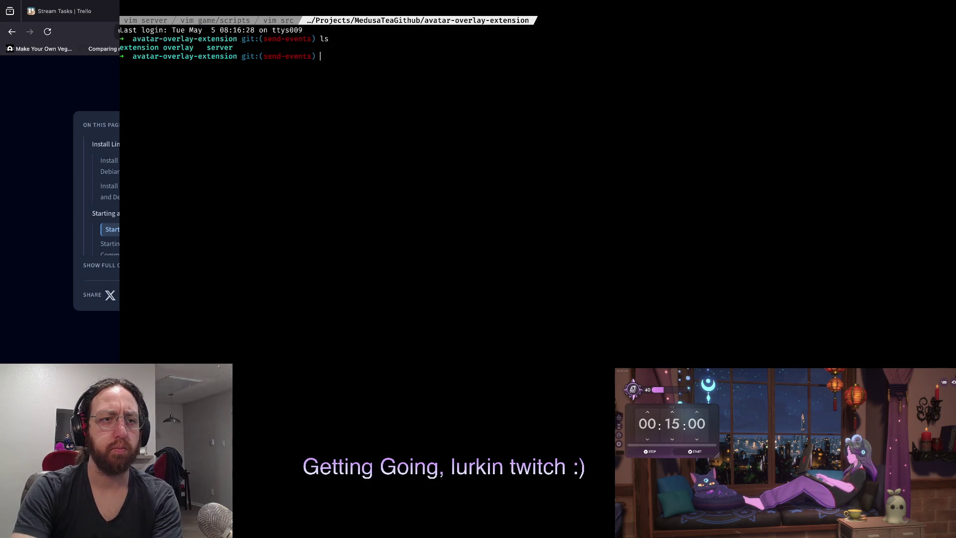
text(cd server)
key(Return)
text(node index.mjs)
key(Return)
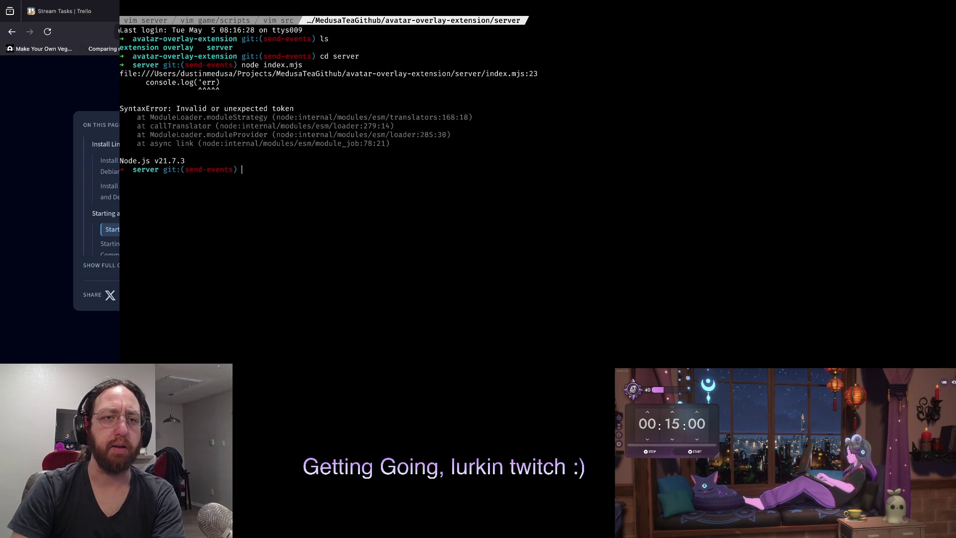
In index.mjs, rewrite line 23's broken console.log('err) as console.log('err', err)
key(ctrl+b)
text(pj)
key(k)
key(k)
key(k)
key(k)
key(k)
key(k)
key(w)
key(w)
key(w)
text(ds')
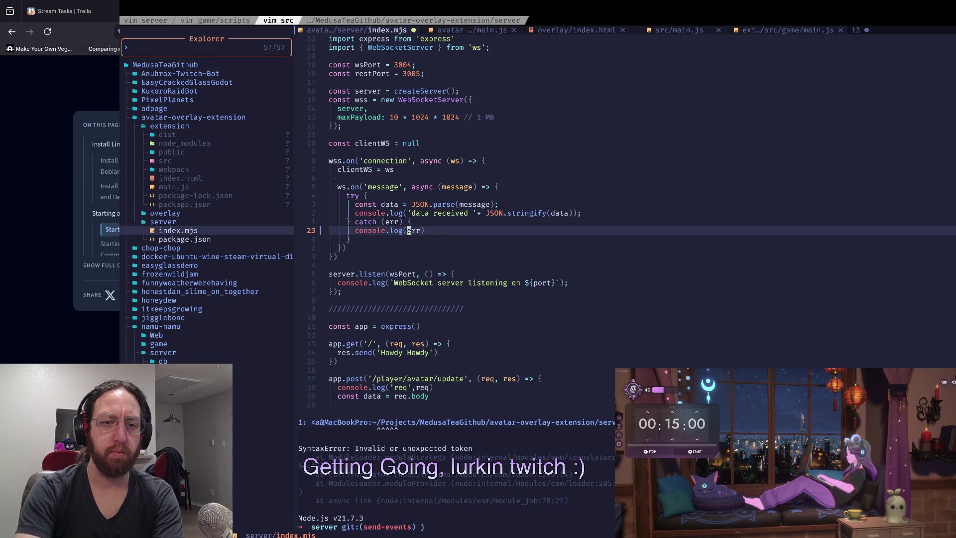
text(i'err', )
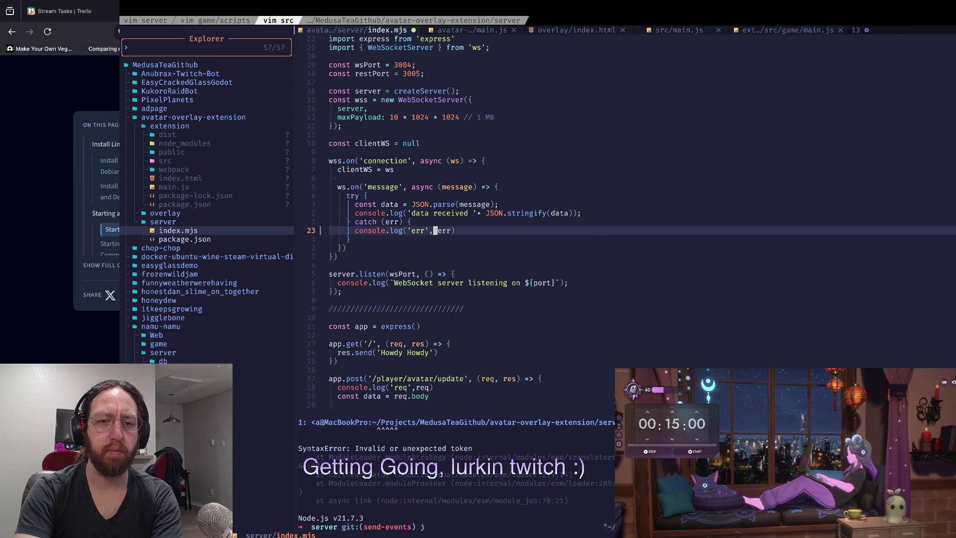
text(:w)
Save index.mjs and rerun node index.mjs in the terminal split to surface the next error
key(Return)
key(ctrl+w)
key(j)
key(Up)
key(Return)
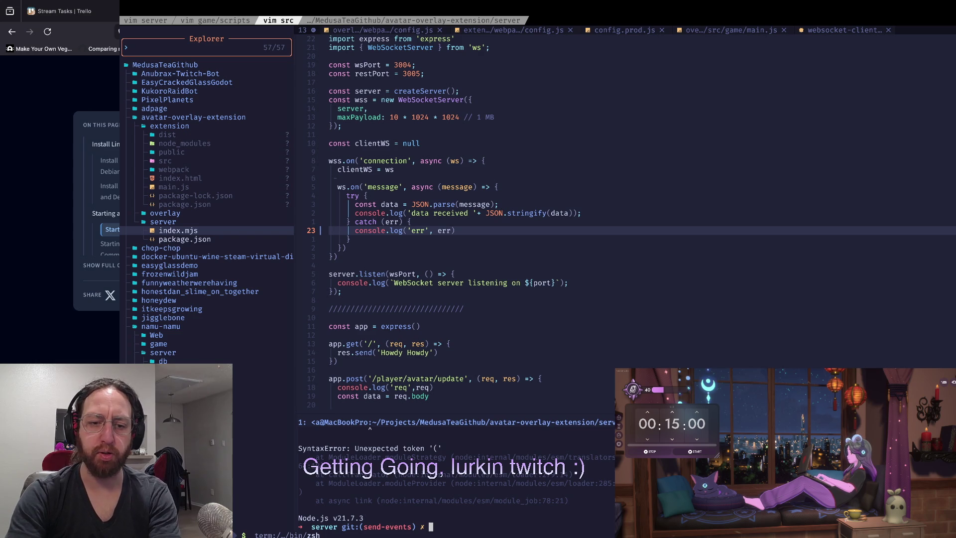
Check git status and commit the one-line fix as a wip commit on send-events
text(cl)
key(Return)
text(s)
key(Return)
text(x)
key(Return)
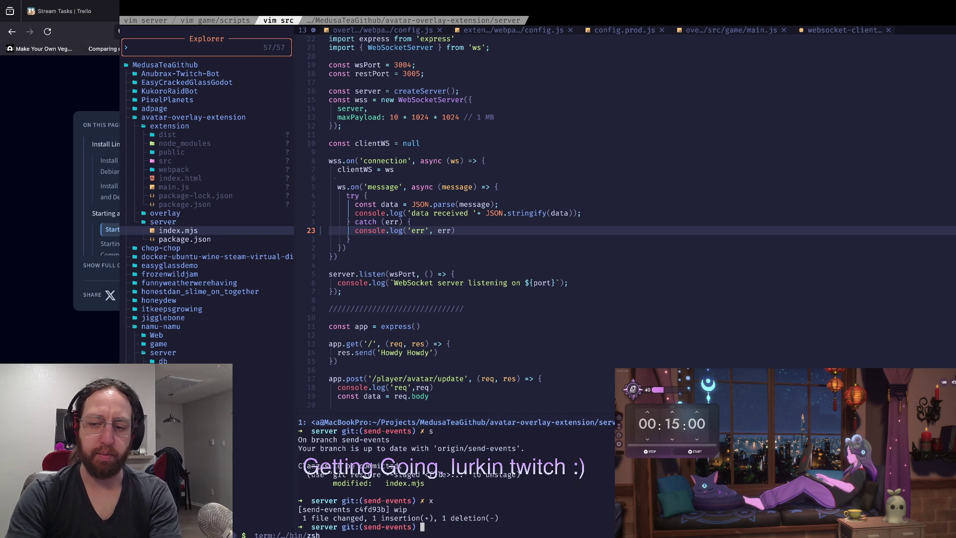
text(cl)
key(Return)
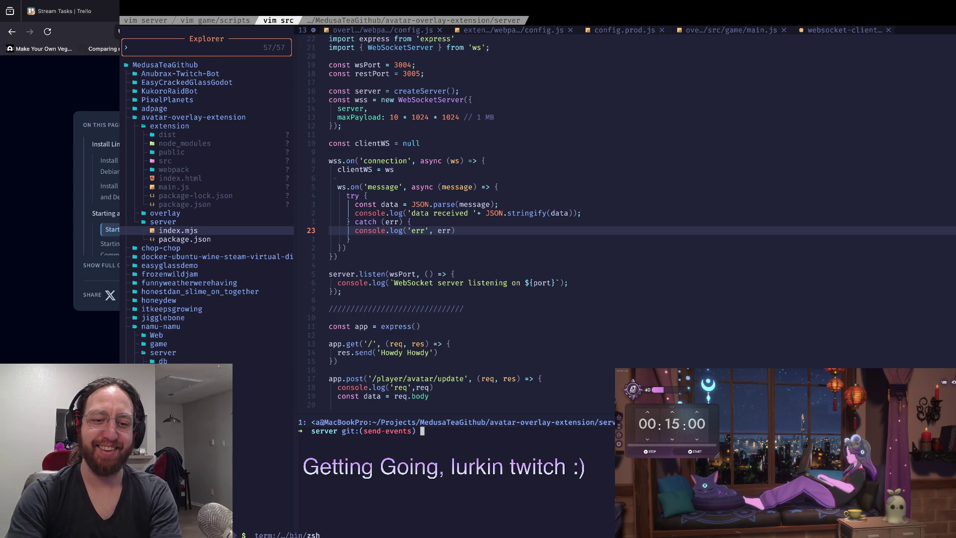
Run node index.mjs in the terminal split and server shell to see the next syntax error
click(379, 378)
scroll(498, 249, down, 3)
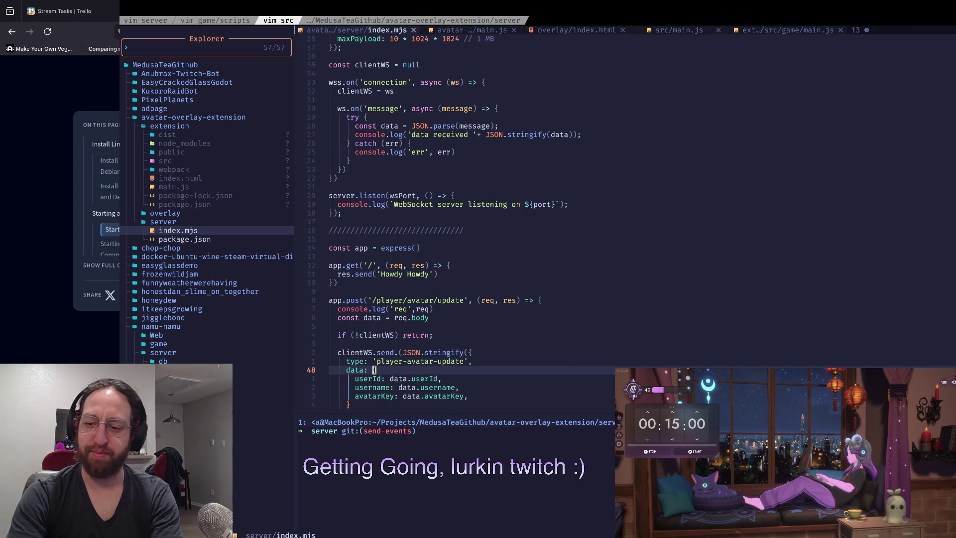
click(420, 431)
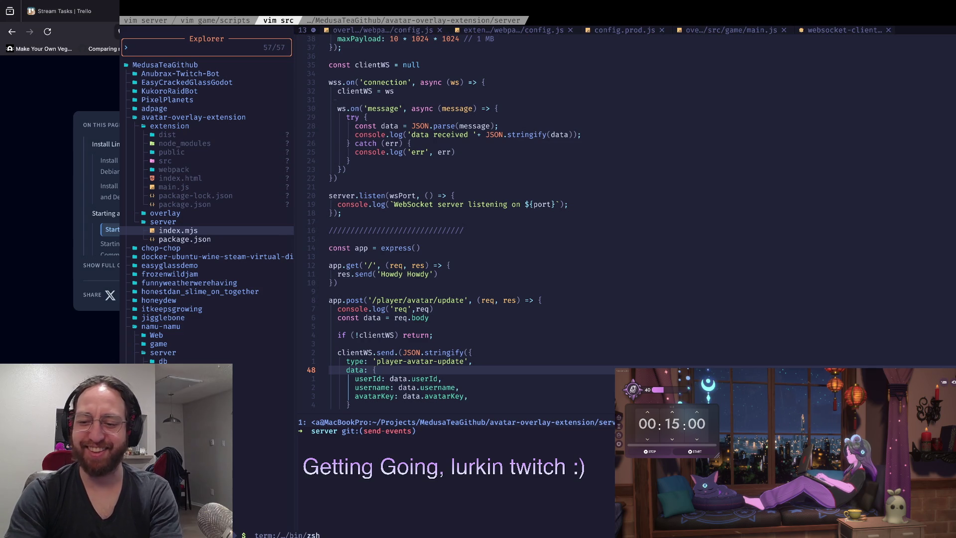
text(k)
key(BackSpace)
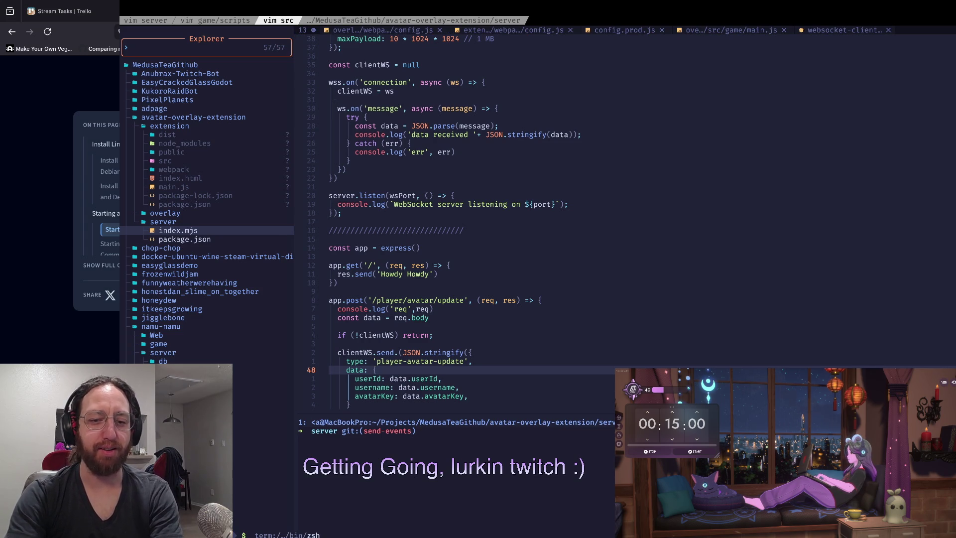
text(node index.mjs)
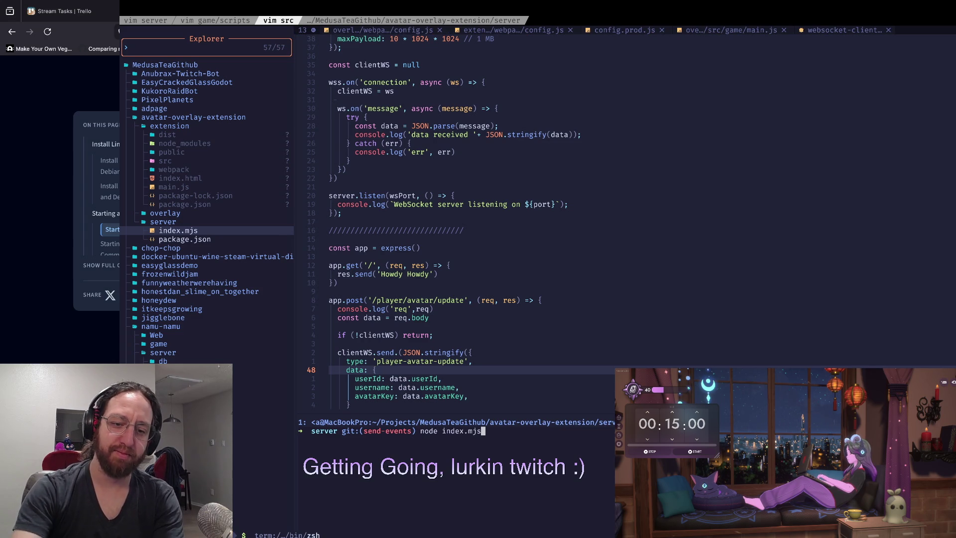
key(Return)
key(ctrl+b)
key(n)
key(Up)
key(Return)
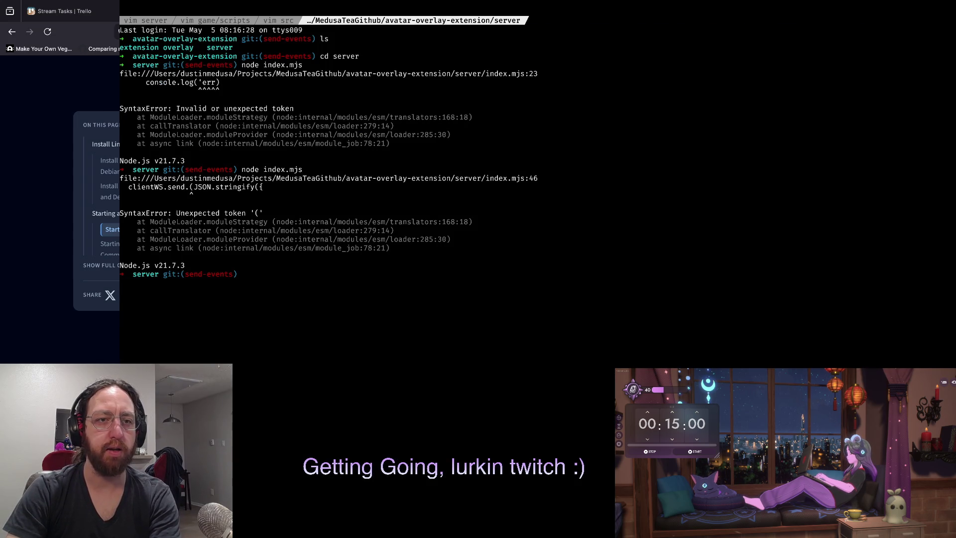
Fix the misplaced parenthesis in the clientWS.send call on line 46 and save
key(ctrl+b)
text(p:46)
key(Return)
key(j)
key(j)
key(j)
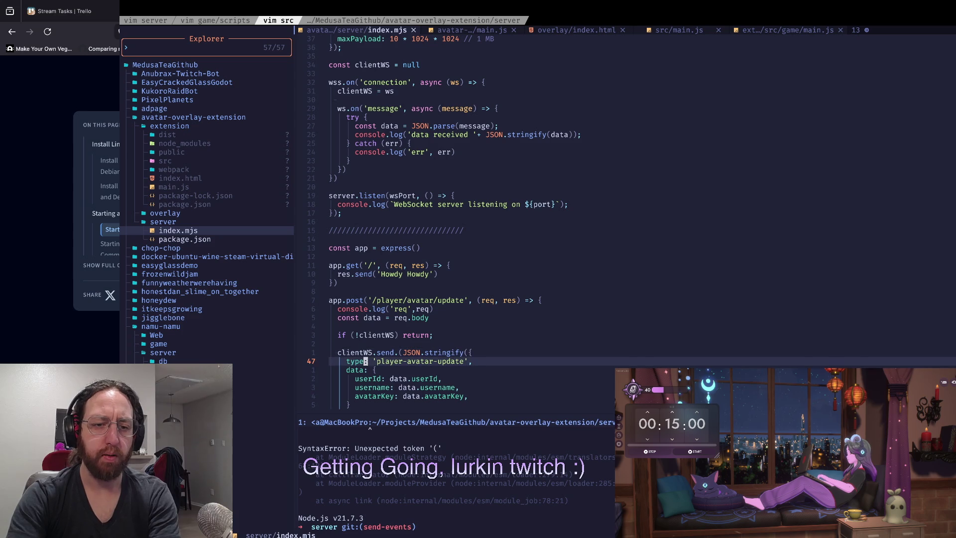
key(j)
key(j)
key(j)
key(k)
key(k)
key(k)
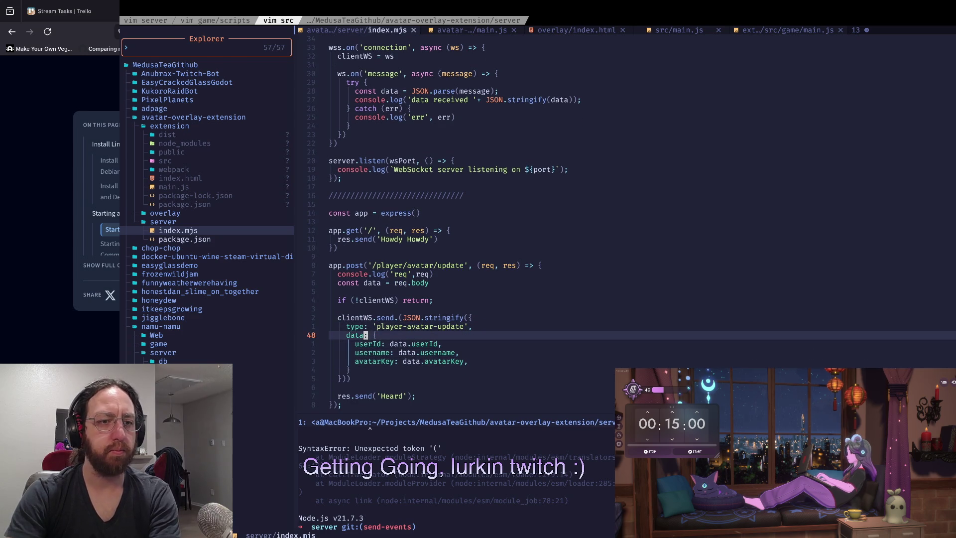
key(ctrl+b)
key(n)
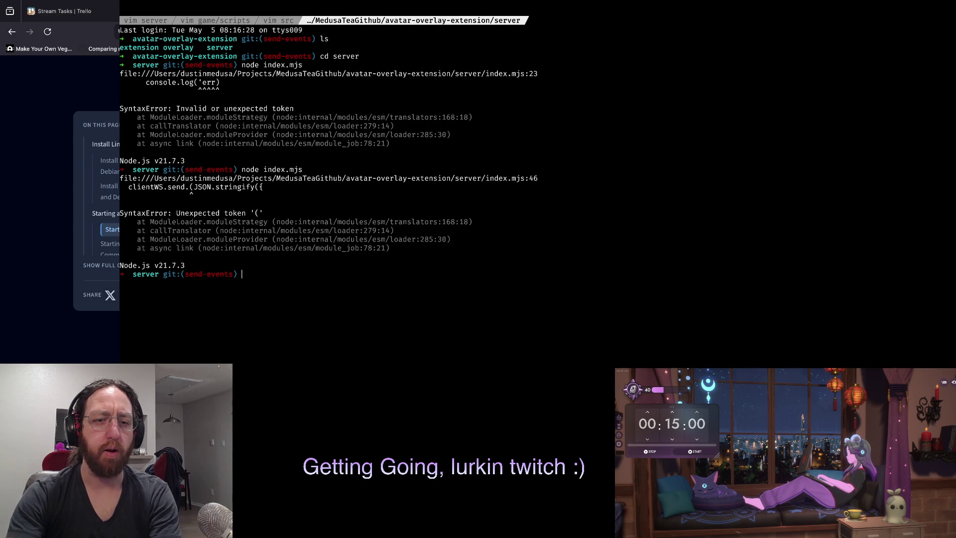
key(ctrl+b)
key(p)
key(k)
key(k)
text(f(:w)
key(Return)
Rerun the server in the shell, which now reports express is missing
key(ctrl+b)
key(n)
key(Up)
key(Return)
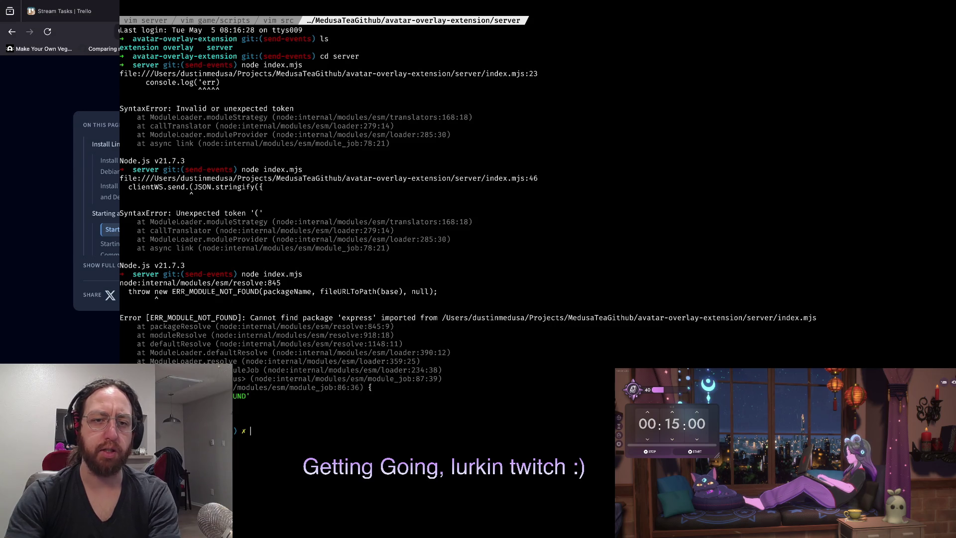
Check express in the server's package.json and run npm i, adding 70 packages
key(ctrl+b)
key(p)
key(j)
key(Return)
key(k)
key(w)
key(w)
key(ctrl+j)
text(npm i)
key(Return)
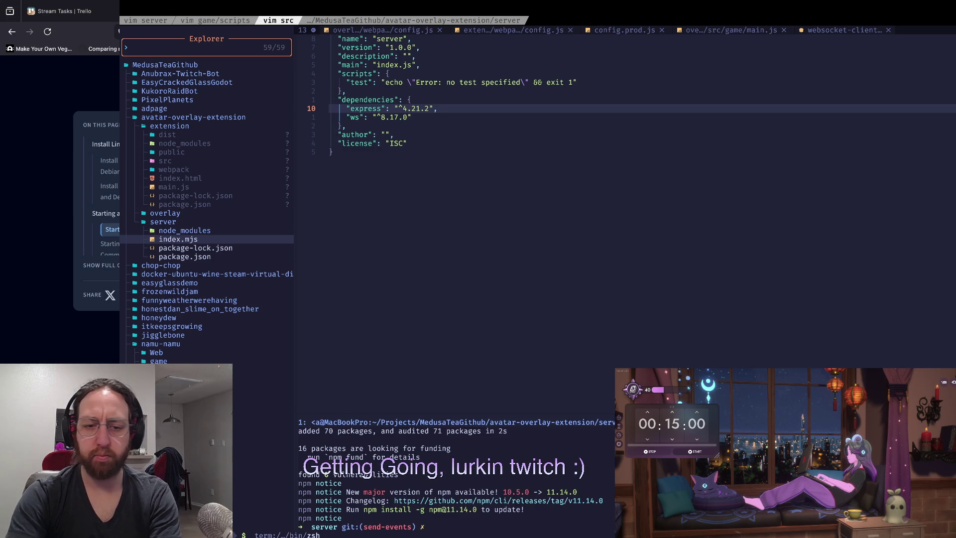
Review git status and diff, then stage index.mjs and package-lock.json
text(gst)
key(Return)
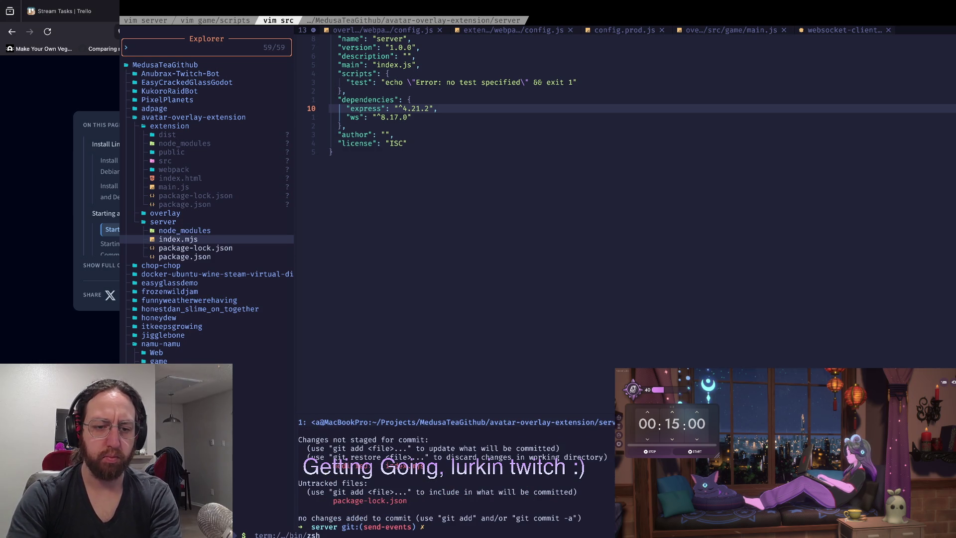
text(gdw)
key(Return)
text(qa)
key(Return)
text(s)
key(Return)
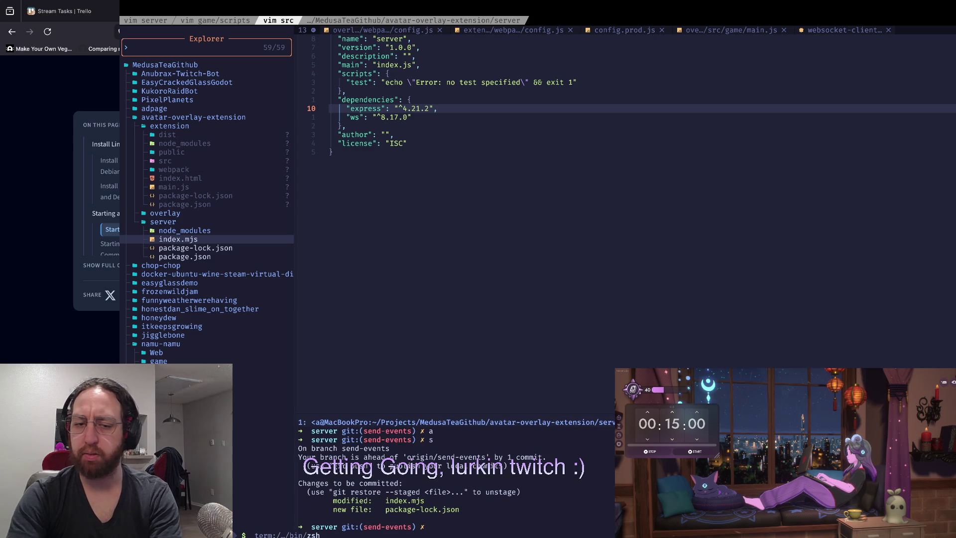
Commit the staged changes as "npm install" and push the send-events branch to the remote
text(git commit -m "npm i)
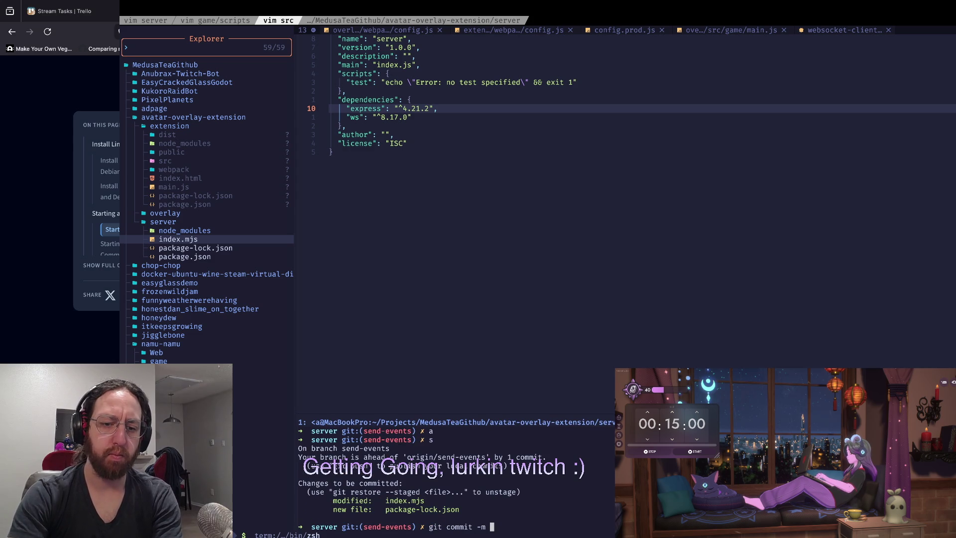
text(nstall")
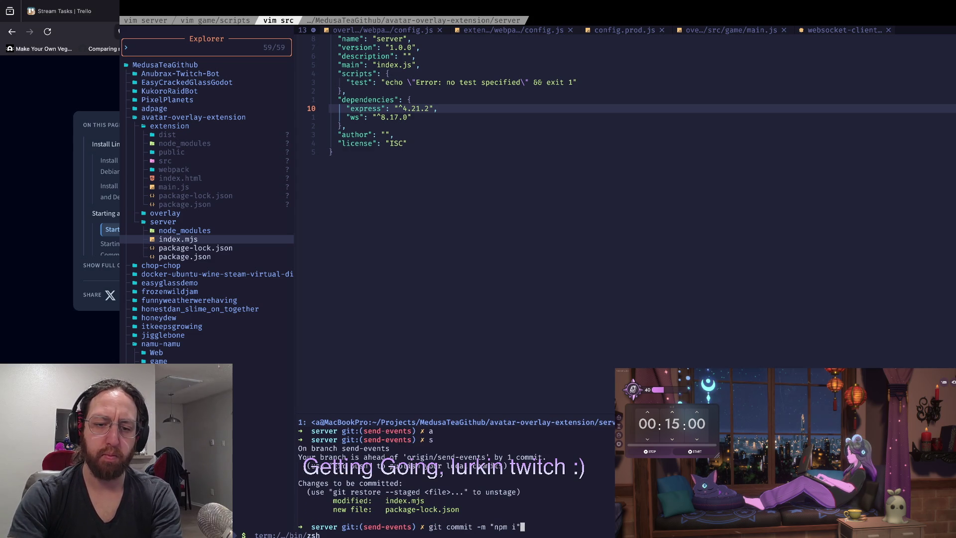
key(Return)
text(git push)
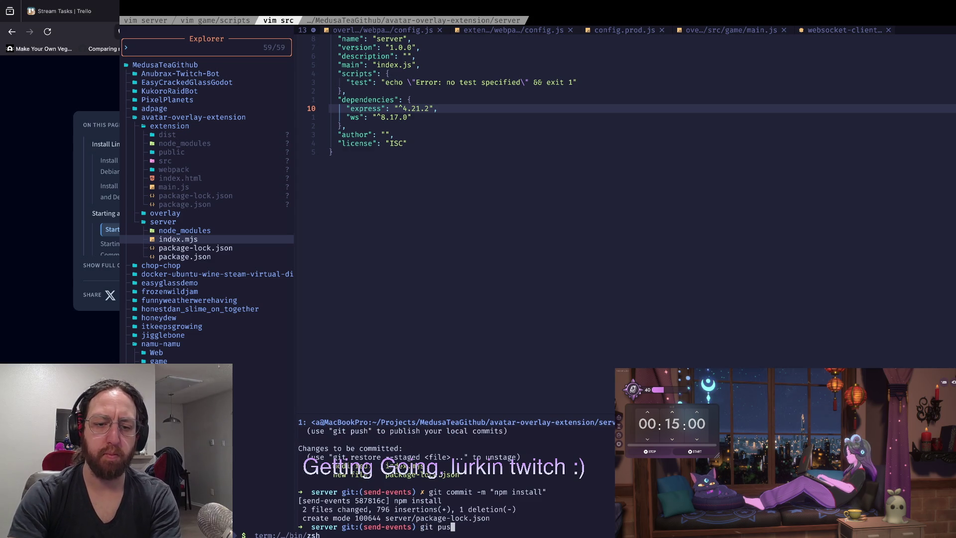
key(Return)
key(ctrl+b)
key(n)
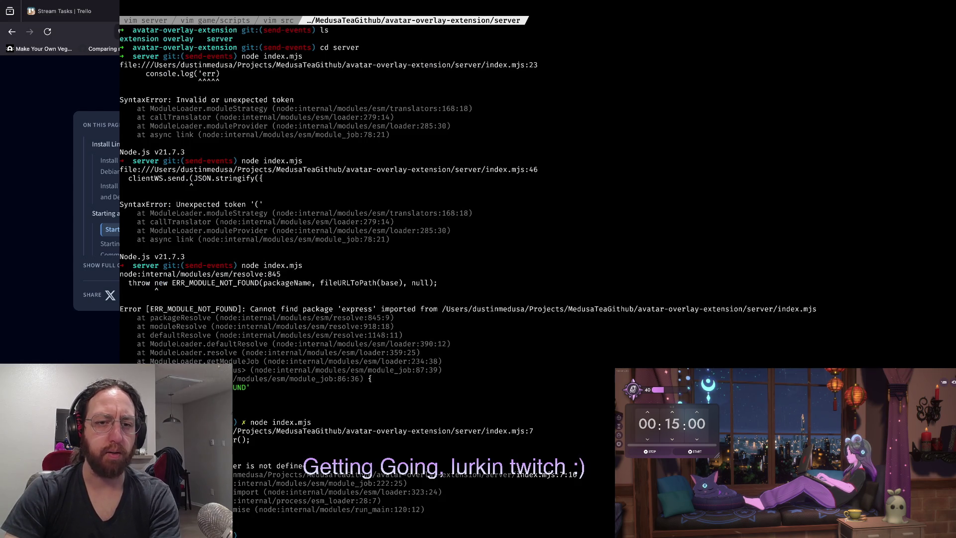
key(ctrl+b)
key(p)
key(Down)
key(Up)
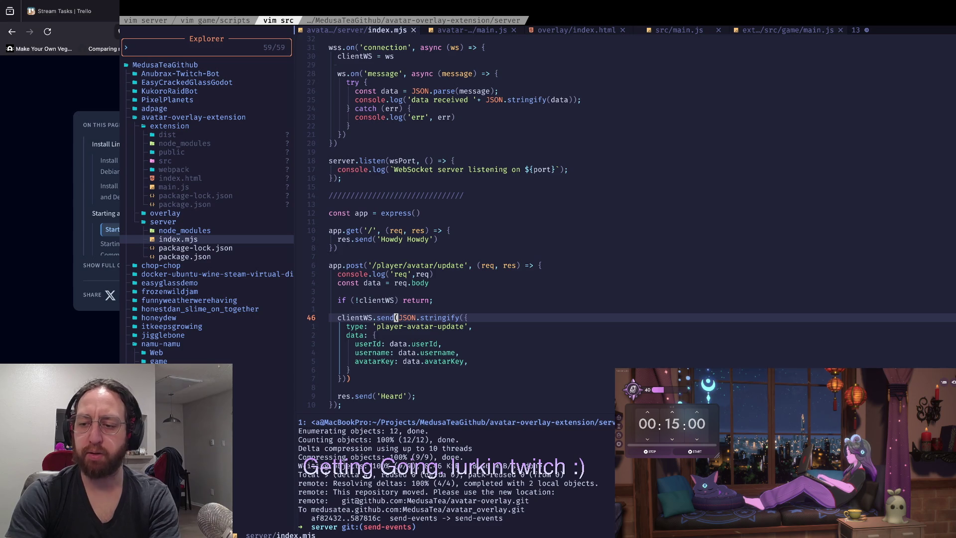
key(k)
key(k)
key(k)
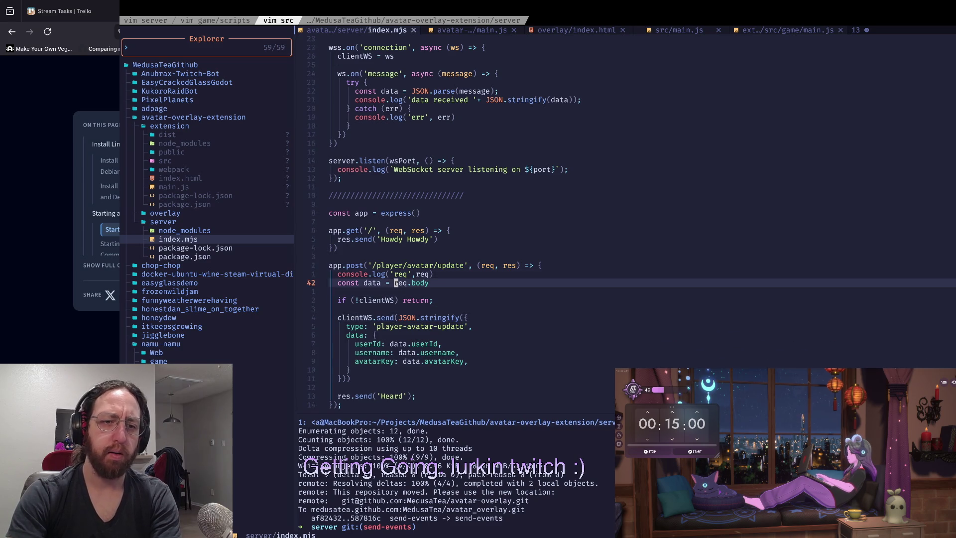
key(k)
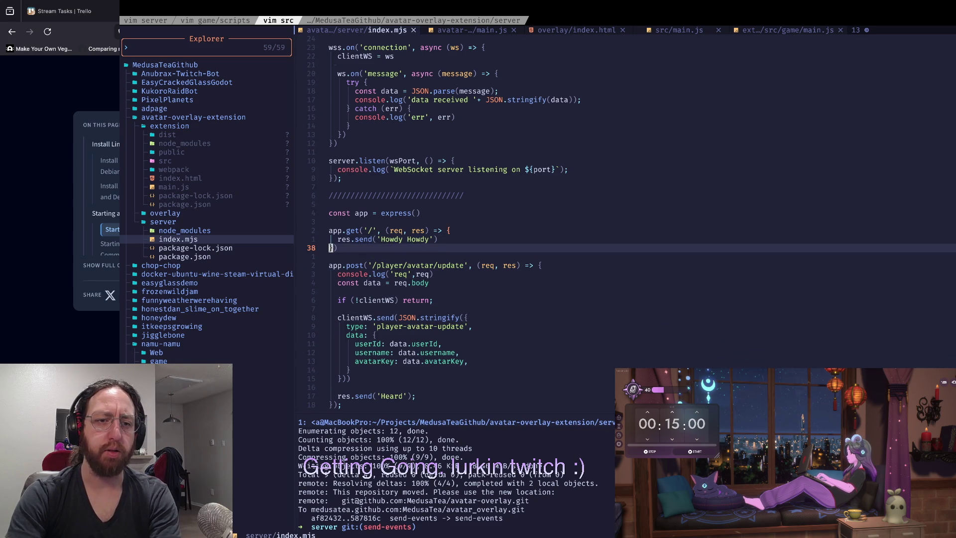
key(ctrl+u)
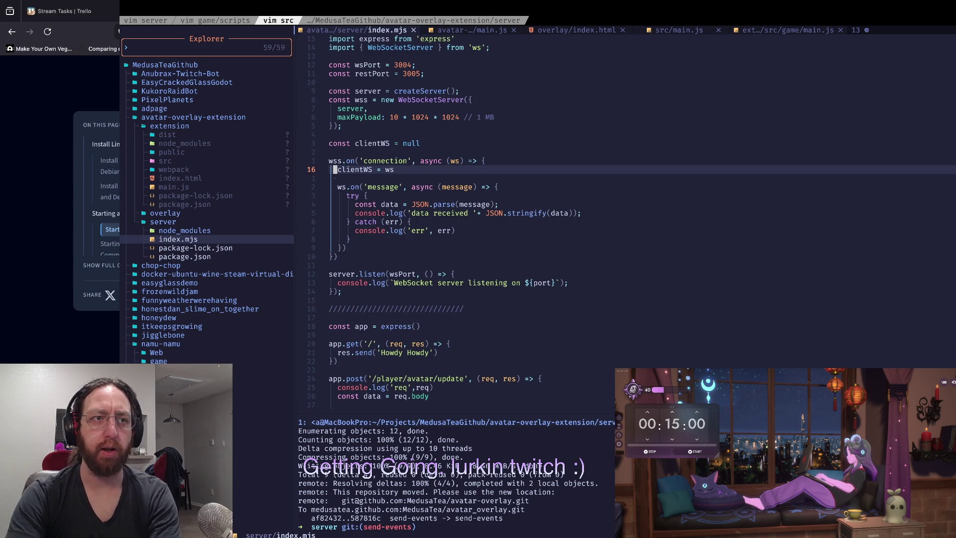
key(j)
key(j)
key(j)
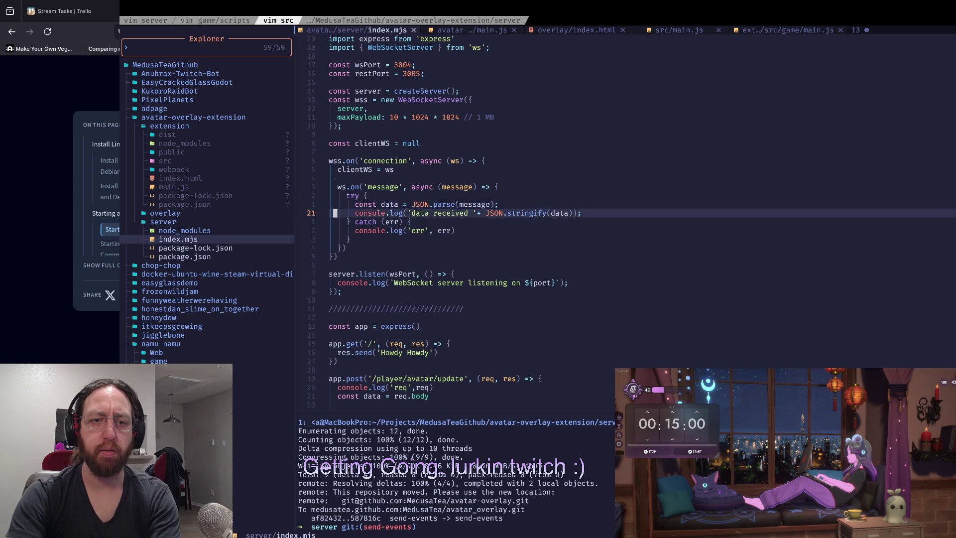
key(w)
key(w)
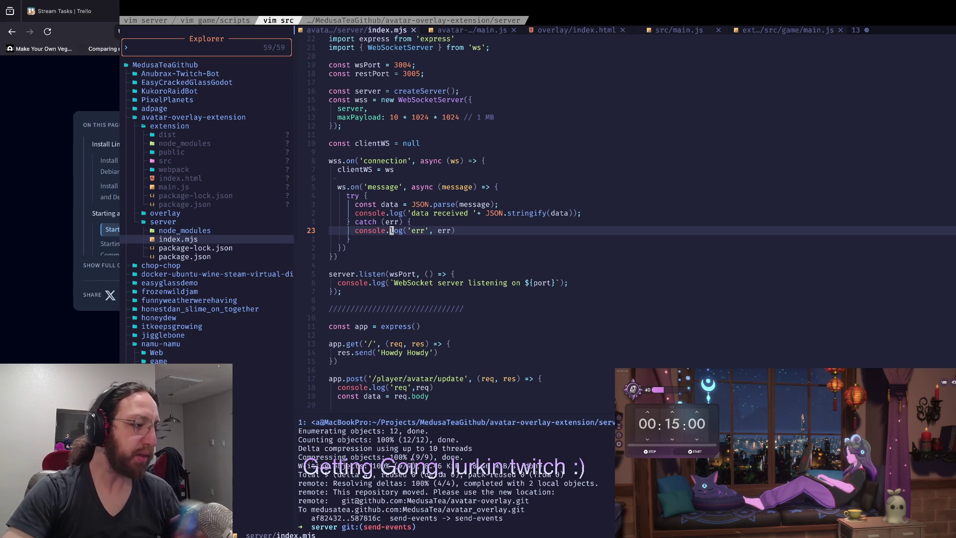
key(w)
key(w)
key(w)
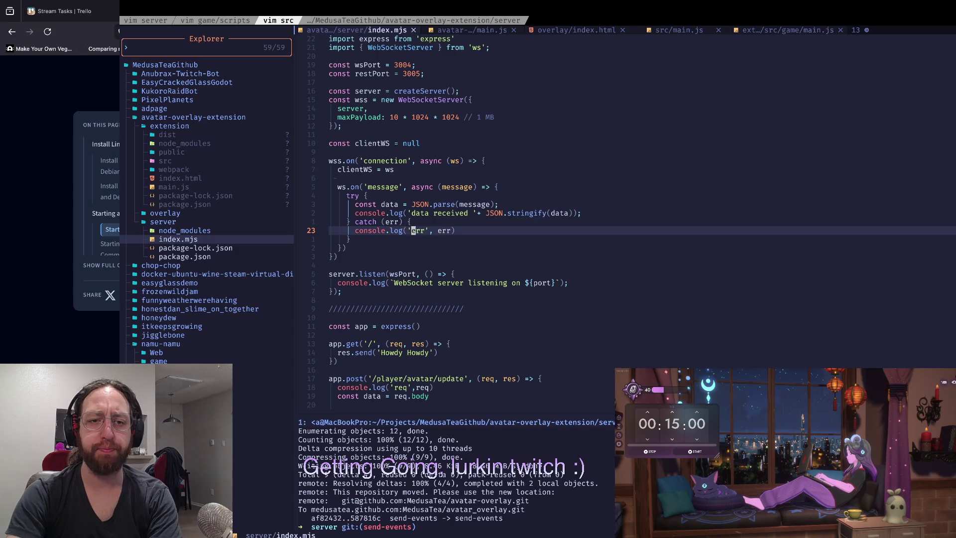
key(b)
key(b)
key(b)
key(w)
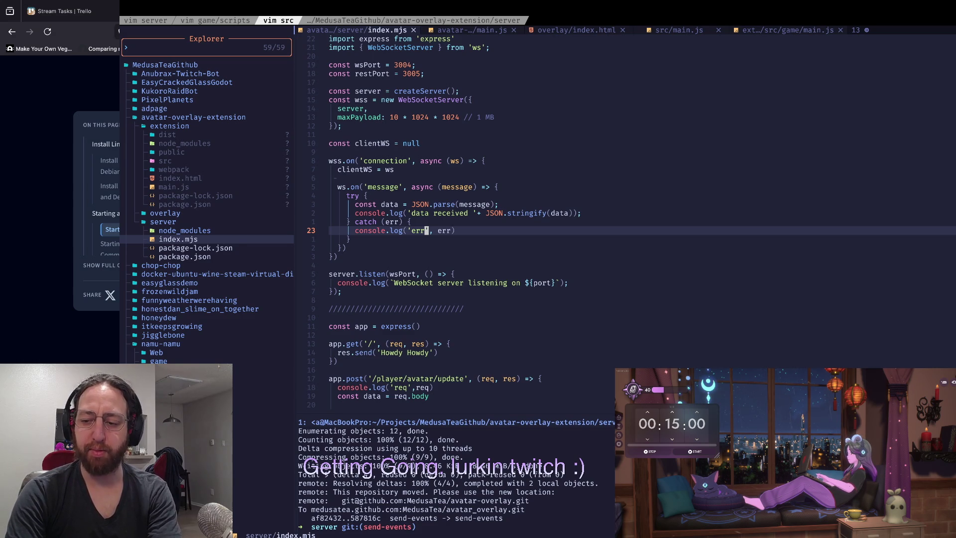
key(j)
key(k)
key(k)
key(j)
key(0)
key(w)
key(w)
key(w)
key(j)
key(j)
key(j)
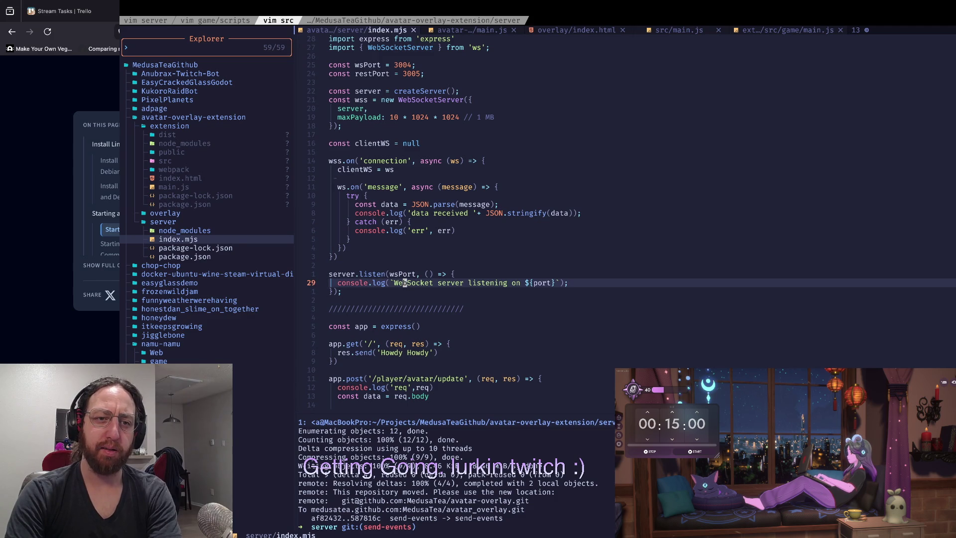
key(2)
key(2)
key(k)
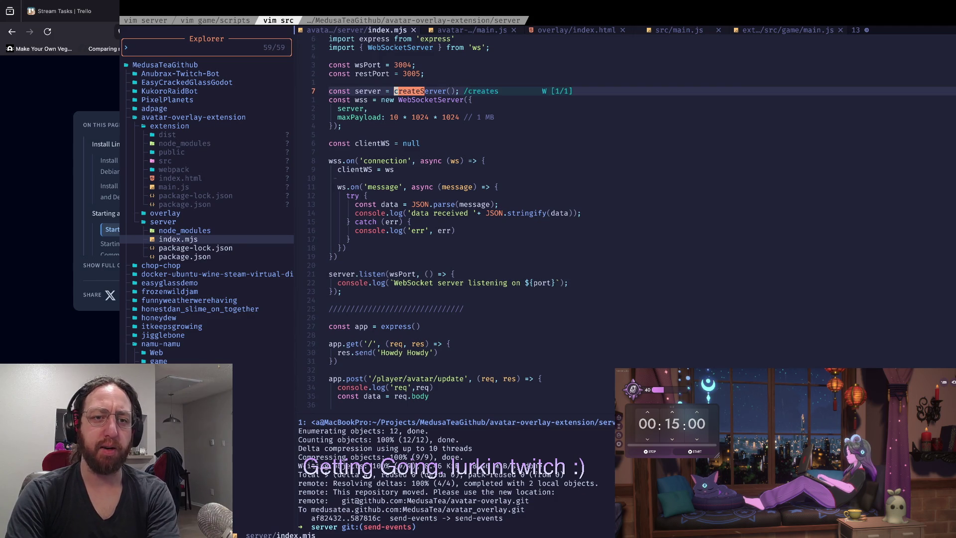
key(k)
key(g)
key(g)
key(ctrl+h)
key(j)
key(j)
key(j)
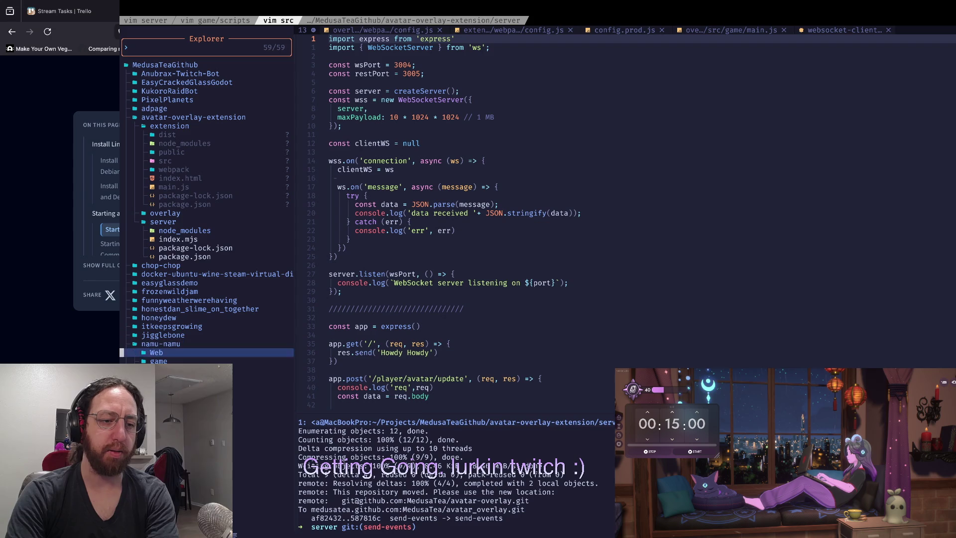
key(Return)
key(g)
key(g)
key(j)
key(j)
key(j)
key(j)
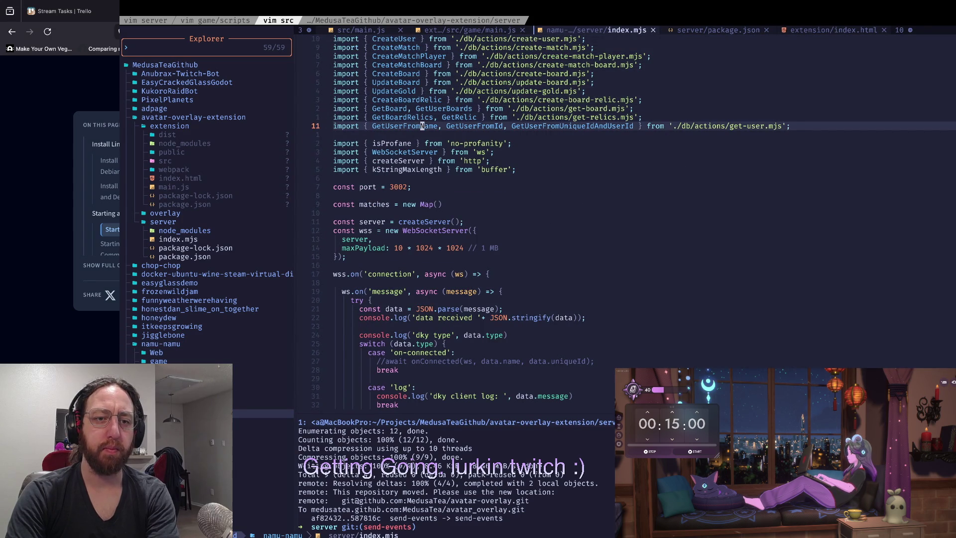
key(j)
key(j)
key(0)
key(w)
key(w)
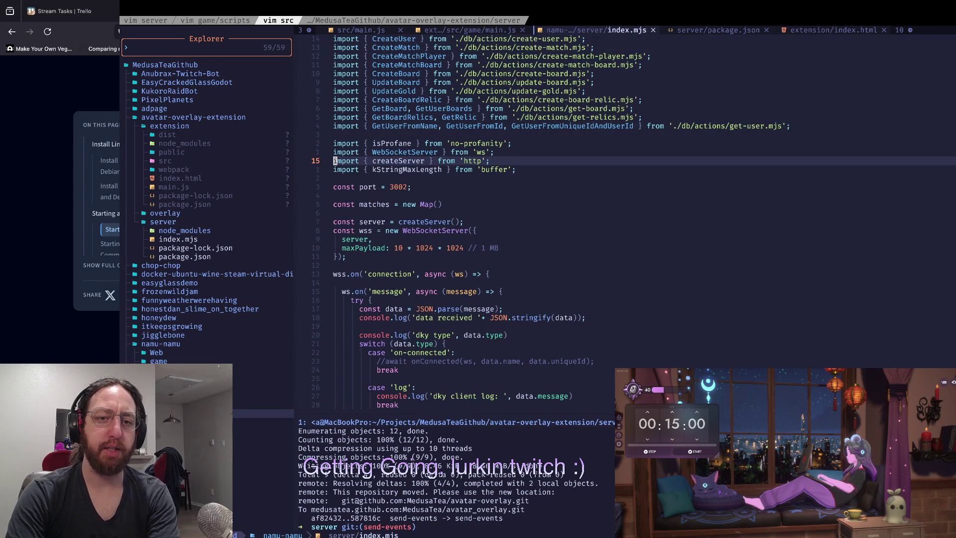
key(ctrl+h)
key(j)
key(j)
key(Return)
key(j)
key(j)
key(j)
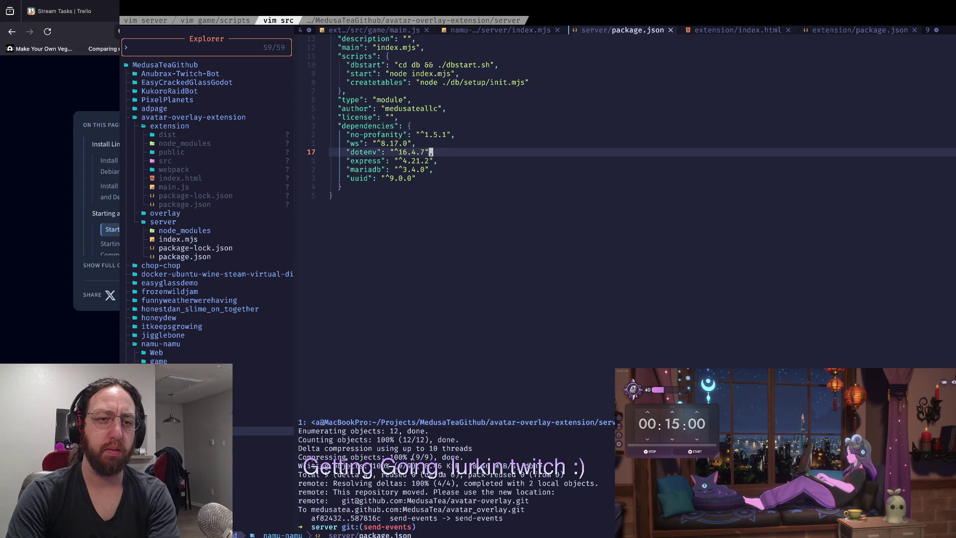
key(0)
key(w)
key(k)
key(k)
key(k)
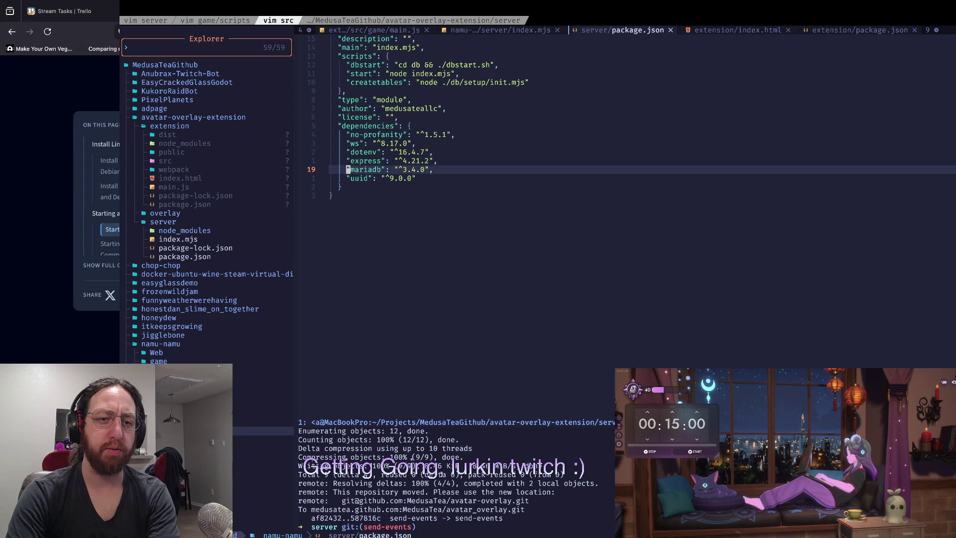
key(k)
key(k)
key(j)
key(j)
key(j)
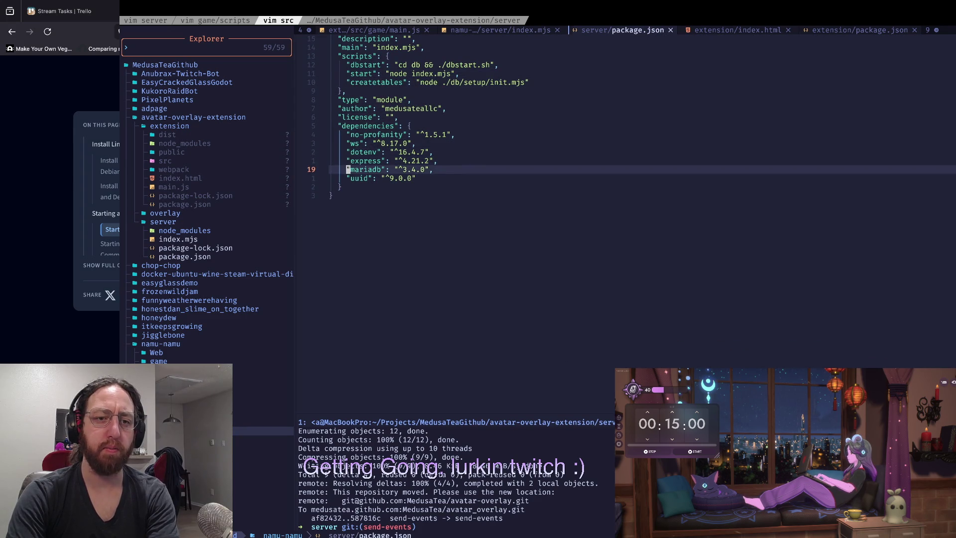
key(shift+h)
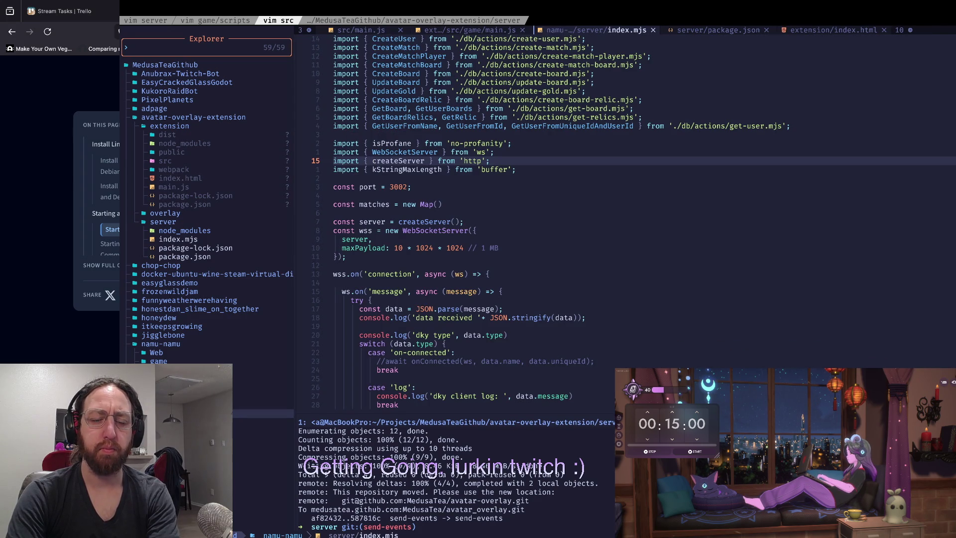
key(shift+h)
key(shift+h)
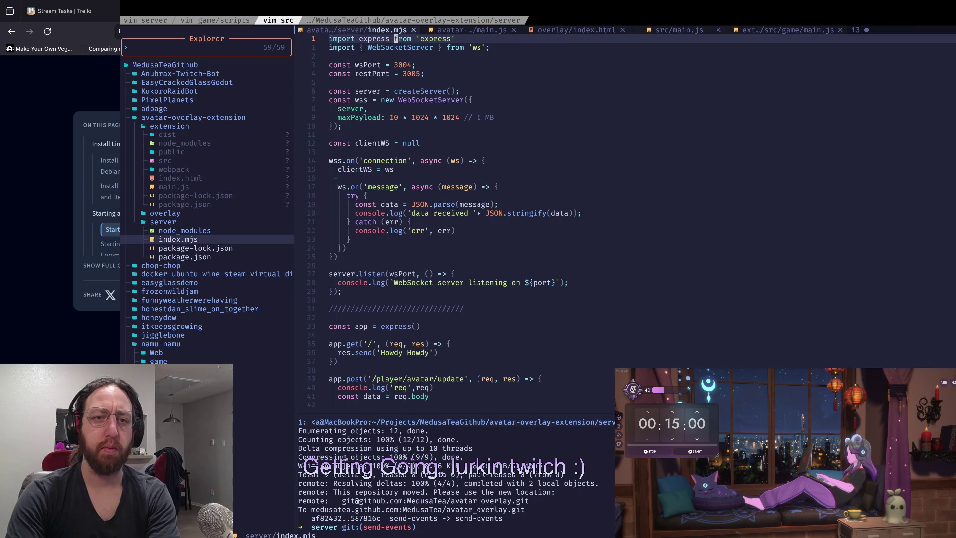
key(j)
key(j)
Save the new import { createServer } from 'http' and start node index.mjs to test it
text(w)
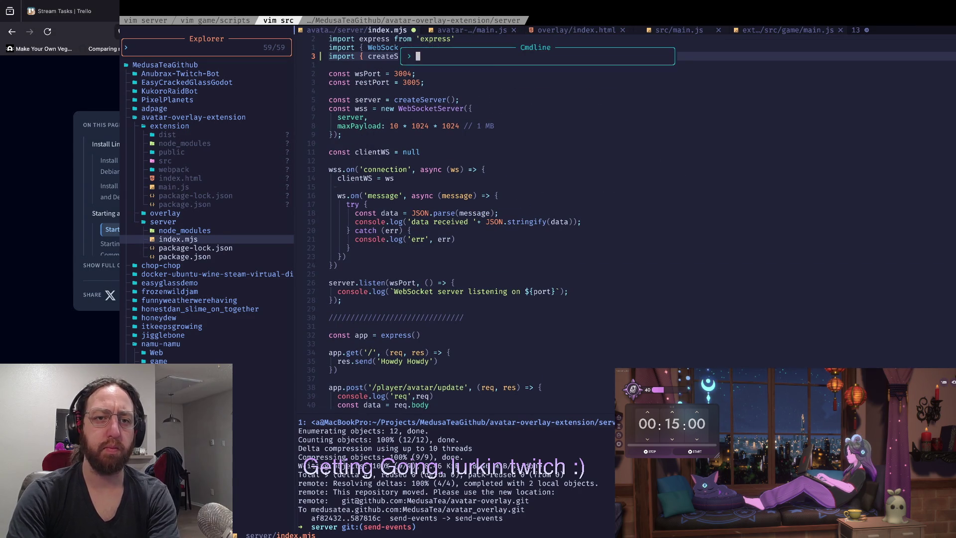
text(:w)
key(Return)
key(ctrl+j)
key(Up)
key(ctrl+c)
text(node index.mjs)
key(Return)
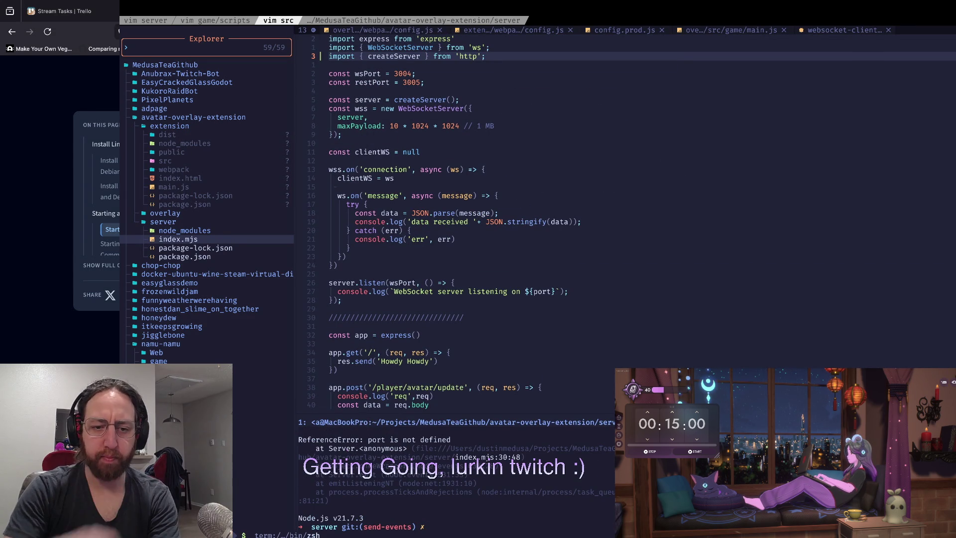
Replace ${port} with ${wsPort} in the WebSocket server's listening log line
key(ctrl+k)
key(g)
key(g)
key(j)
key(j)
key(j)
text($/port)
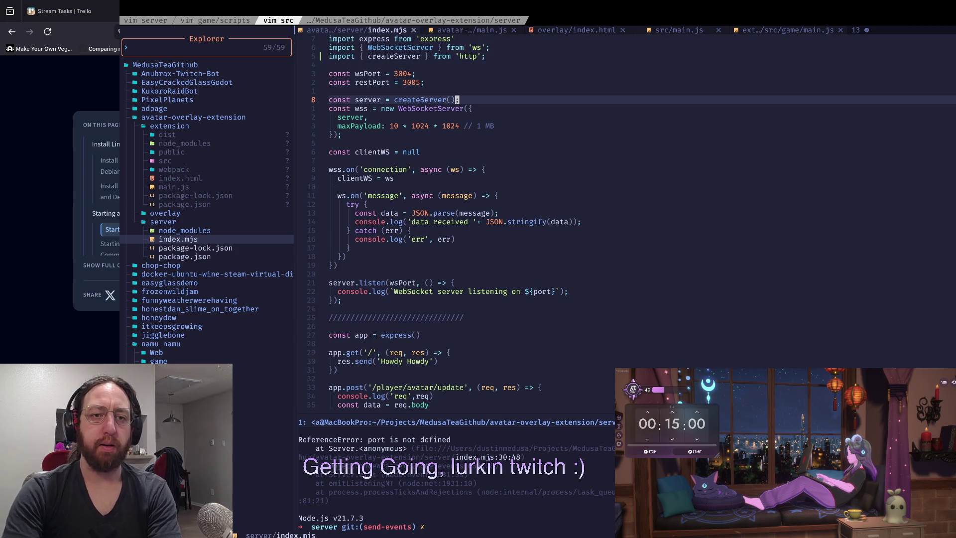
key(Return)
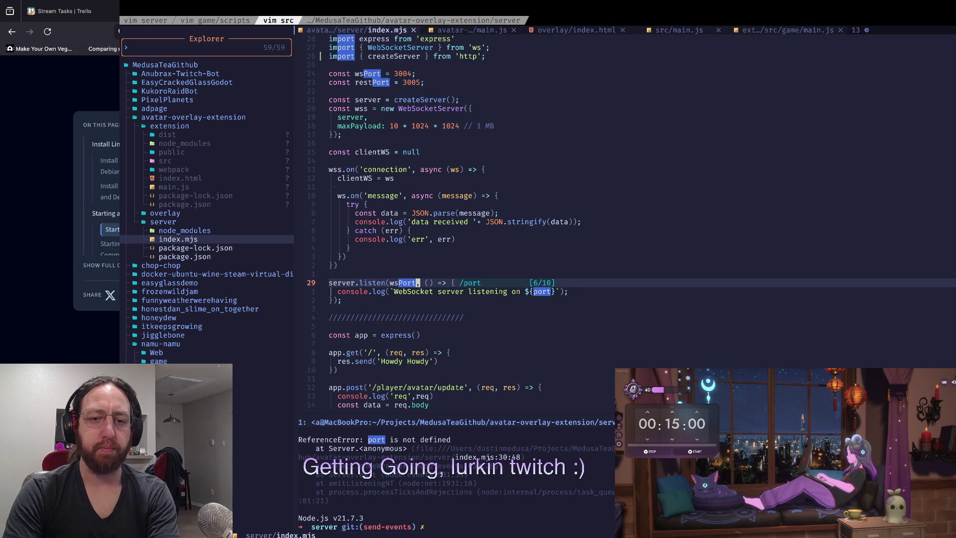
click(440, 291)
key(k)
key(h)
key(j)
key(w)
key(w)
key(w)
key(w)
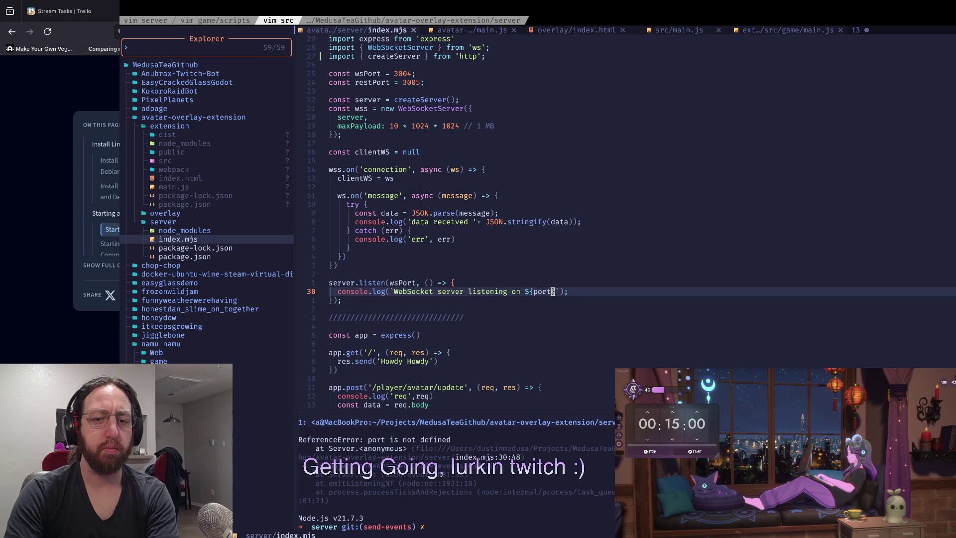
text(cwwspo)
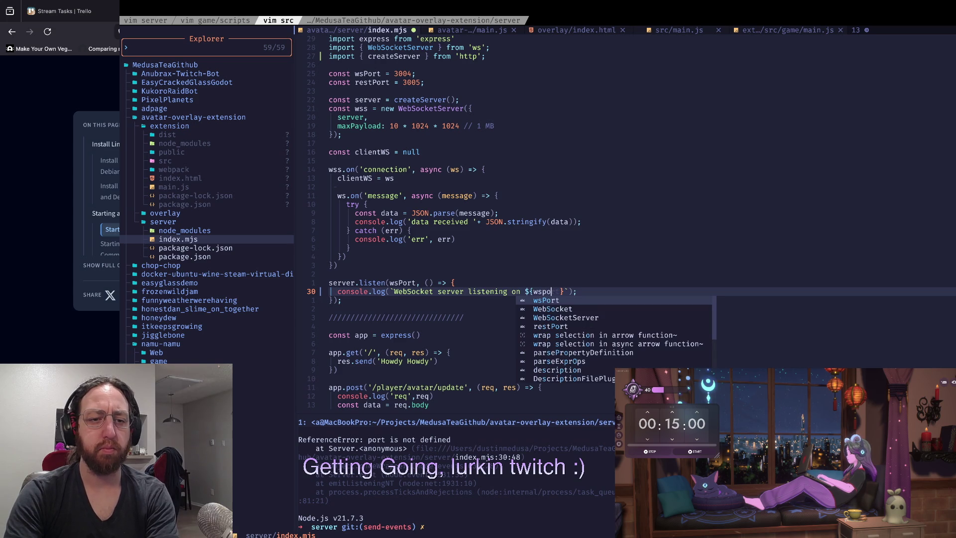
key(Tab)
key(Escape)
key(0)
key(w)
key(w)
key(w)
Confirm app.listen uses restPort, then rerun the server, now listening on 3004 and 3005
key(k)
key(0)
key(w)
key(w)
key(w)
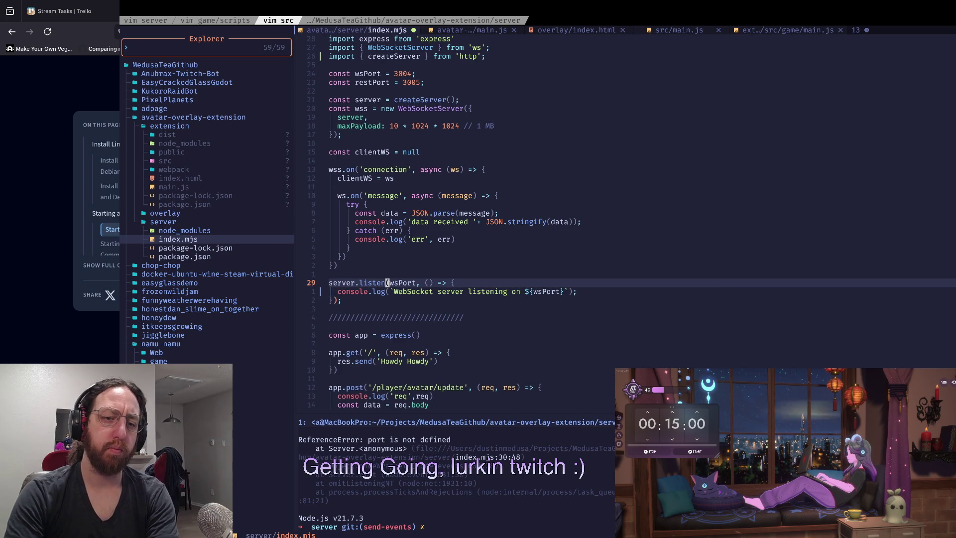
key(b)
key(b)
key(b)
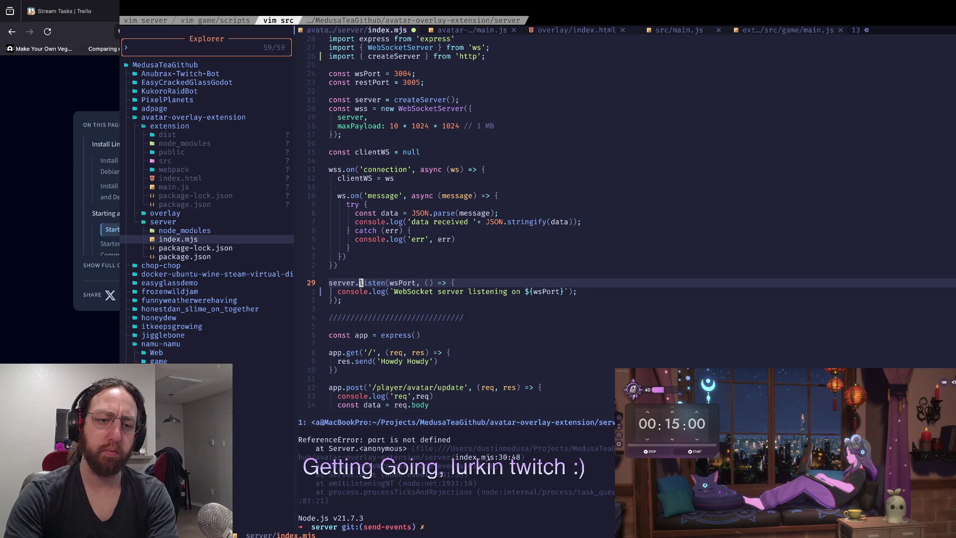
key(asterisk)
key(w)
key(l)
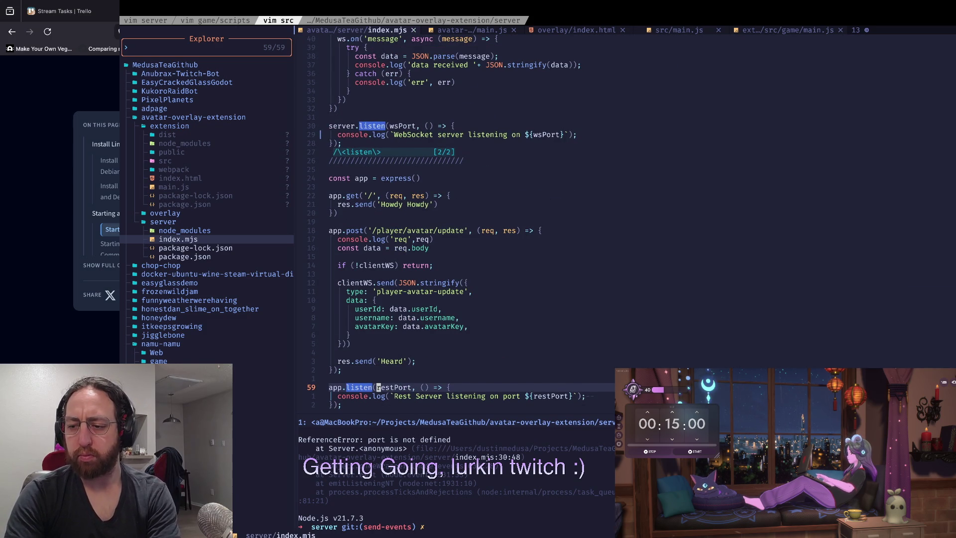
key(ctrl+w)
key(j)
key(Up)
key(Return)
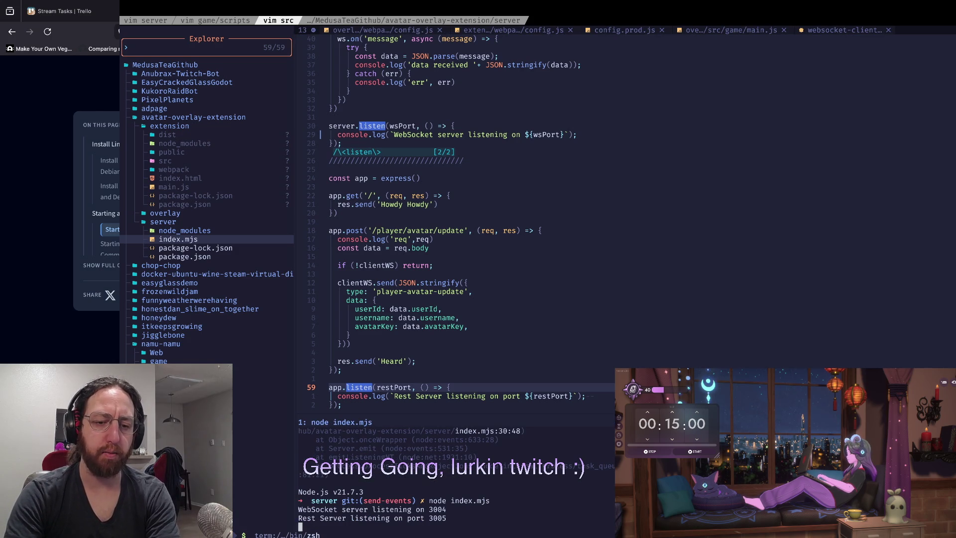
Stop the running server, stage index.mjs and check git status
key(ctrl+c)
text(s)
key(Return)
text(a)
key(Return)
text(s)
key(Return)
Commit the change with message "fixes" and push it to send-events
text(git )
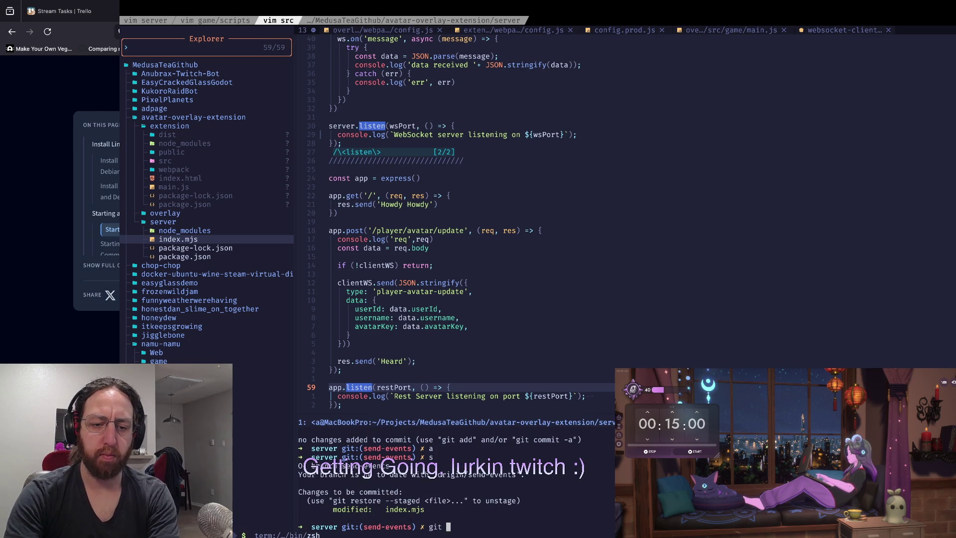
text(commit -m "fixes")
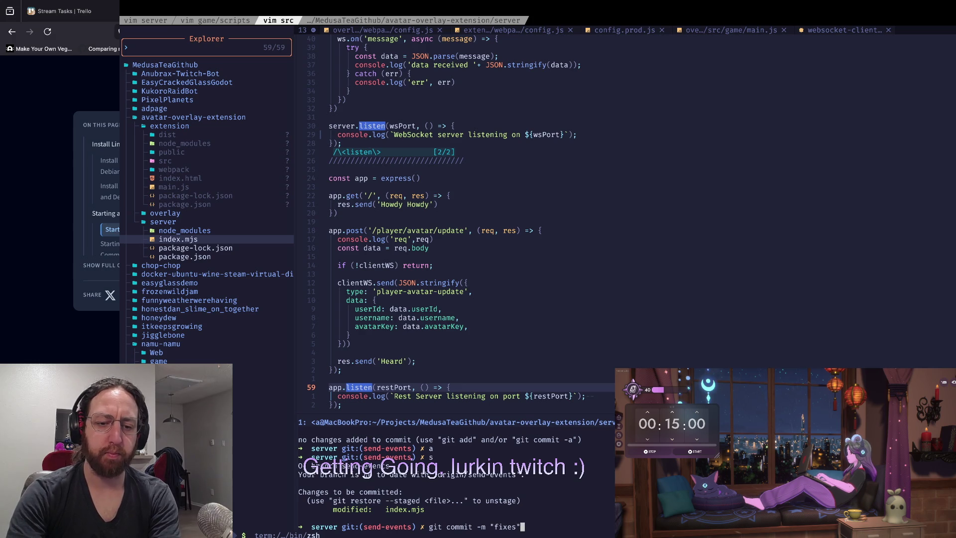
key(Return)
text(git push)
key(Return)
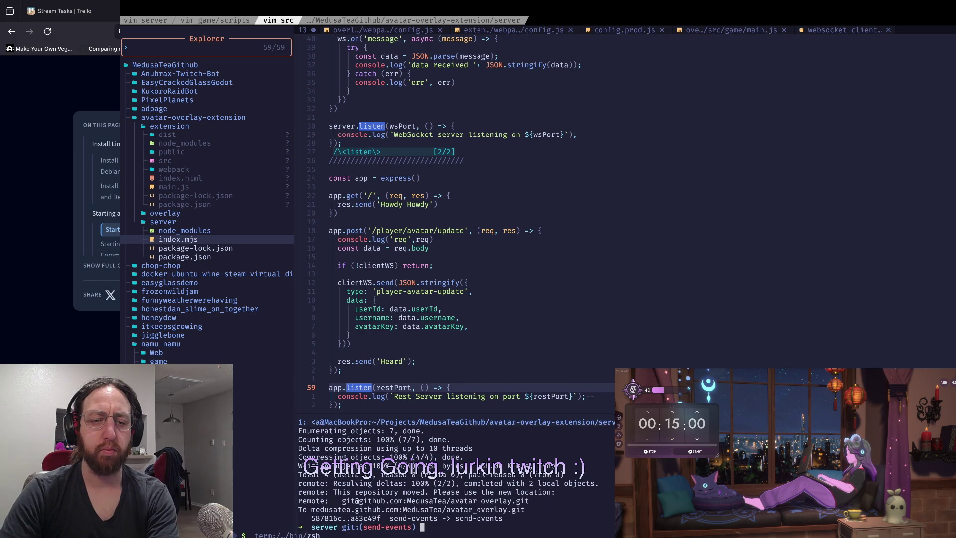
Cycle past Firefox and the terminal to bring the paused PlantRootSoilTopDown game forward
key(super+Tab)
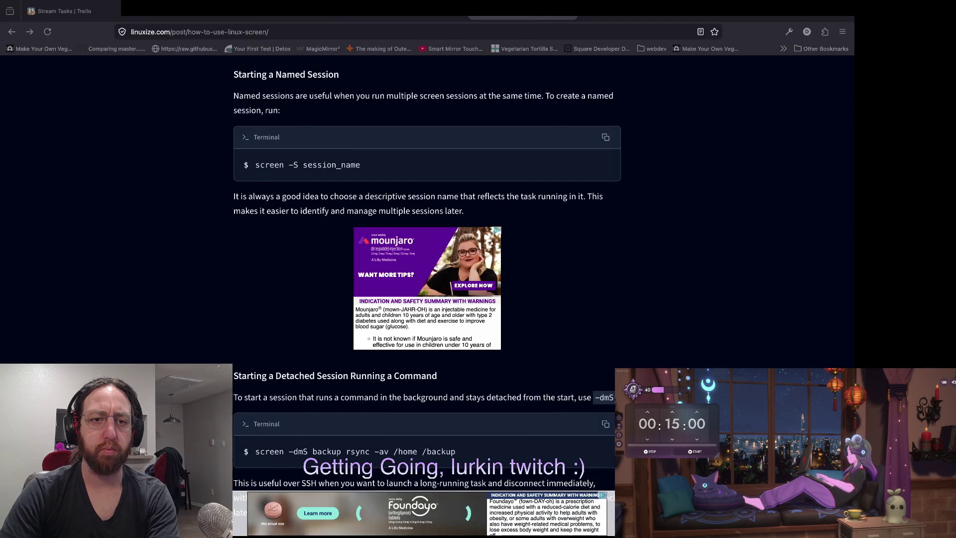
key(super+Tab)
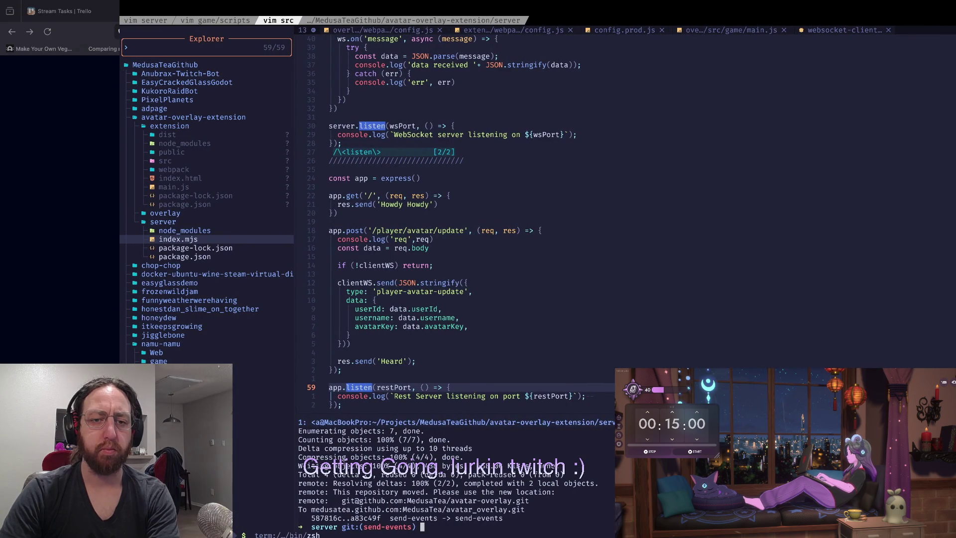
key(super+Tab)
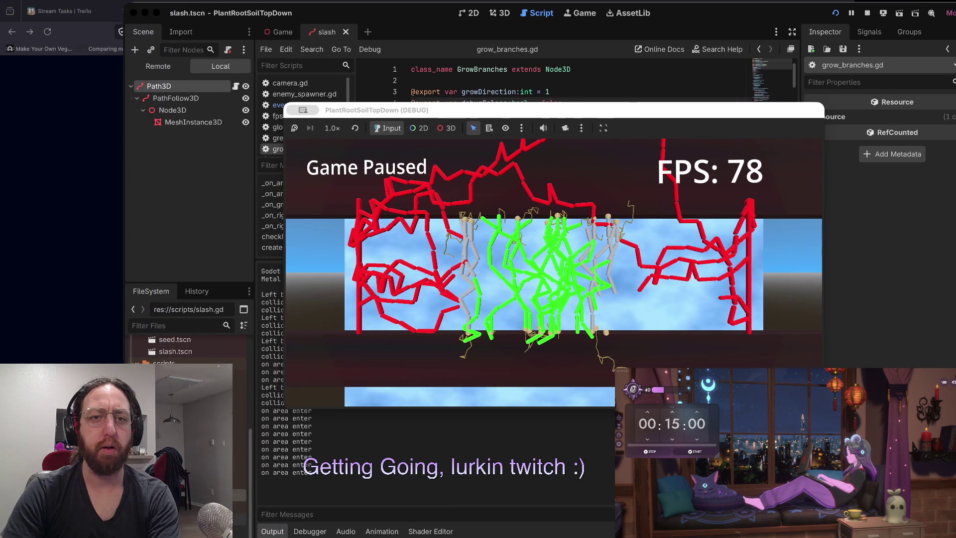
Switch to Firefox, glance at the Twitch tab, then land on the extension's Monetization page
key(ctrl+Right)
key(ctrl+Right)
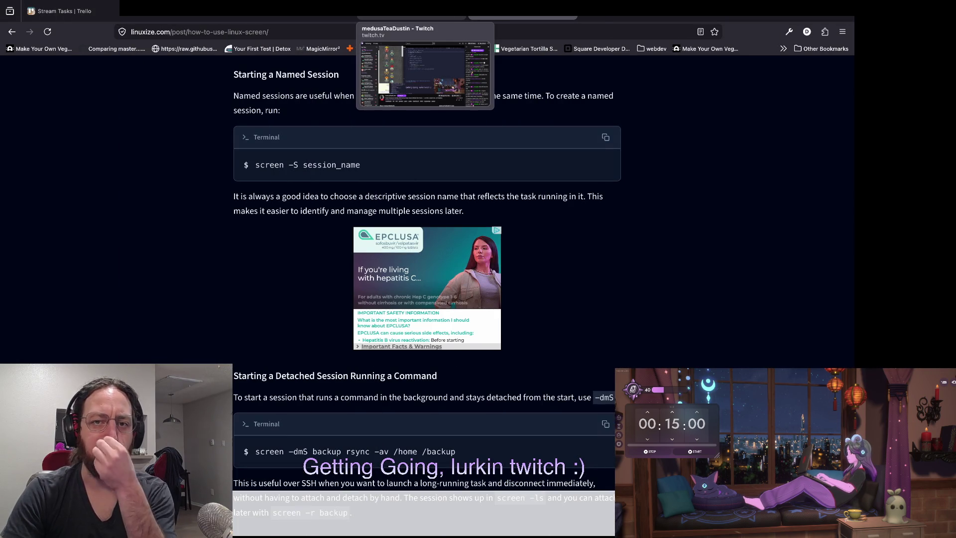
click(412, 10)
click(522, 10)
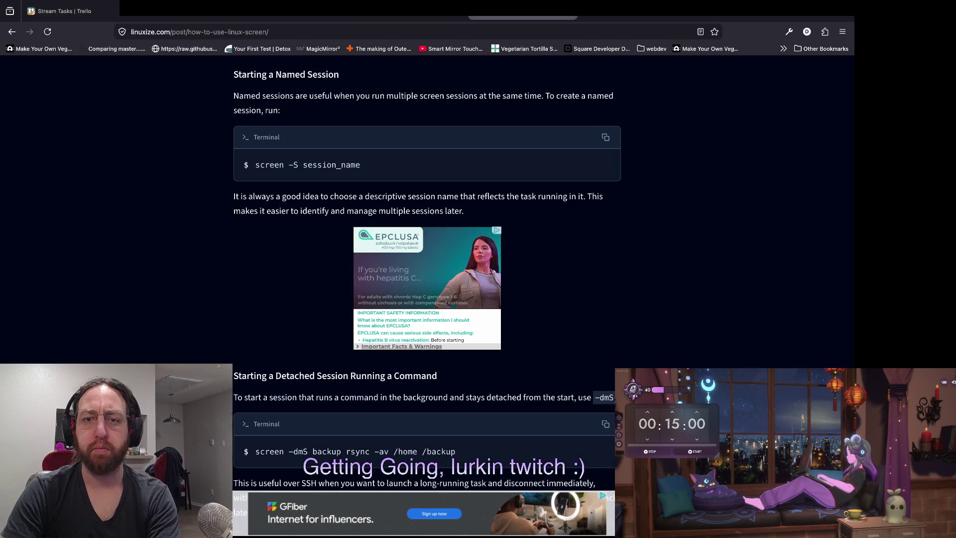
key(ctrl+shift+Tab)
key(ctrl+shift+Tab)
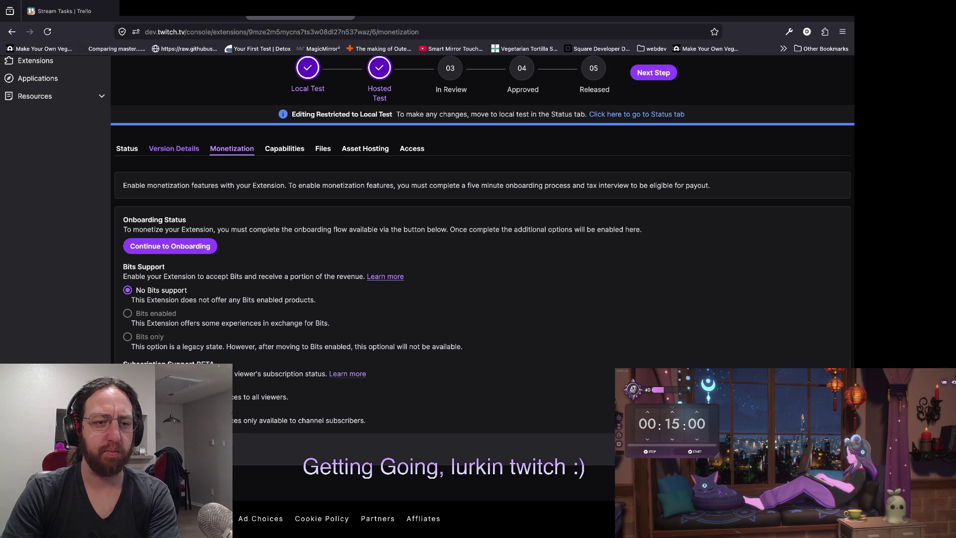
Check the extension's Version Details and Status sections, then return to Neovim's index.mjs
click(173, 149)
click(127, 149)
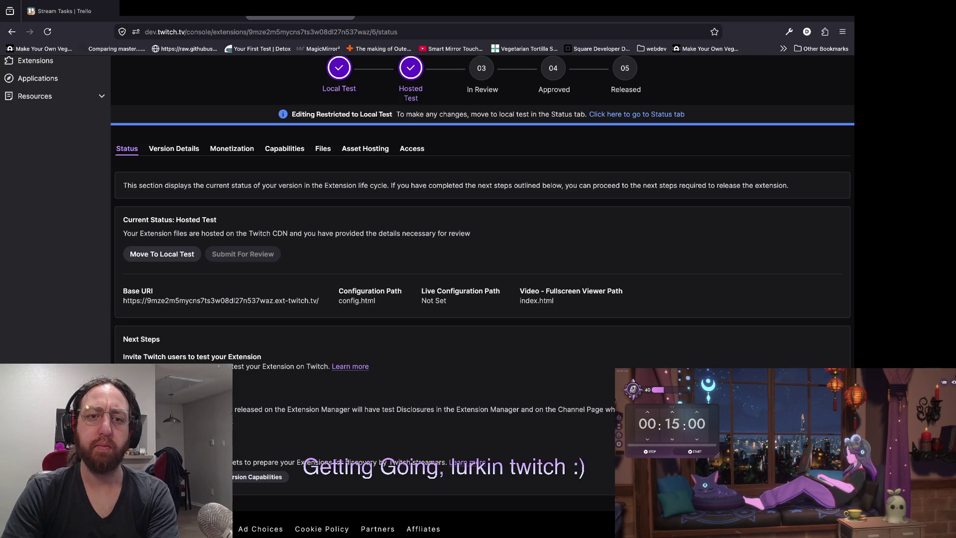
key(ctrl+shift+Tab)
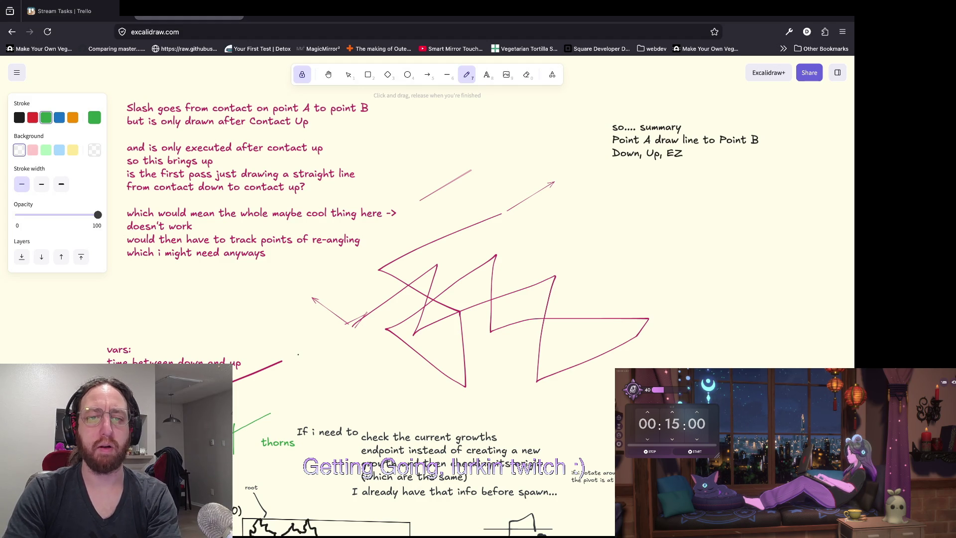
key(super+Tab)
click(339, 256)
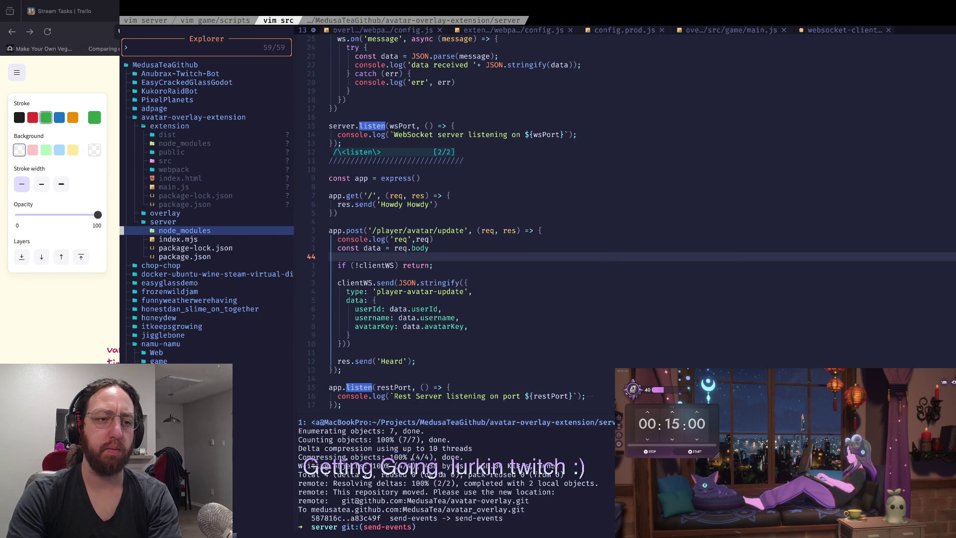
Open extension/src/game/main.js from the vim file explorer
key(k)
key(k)
key(k)
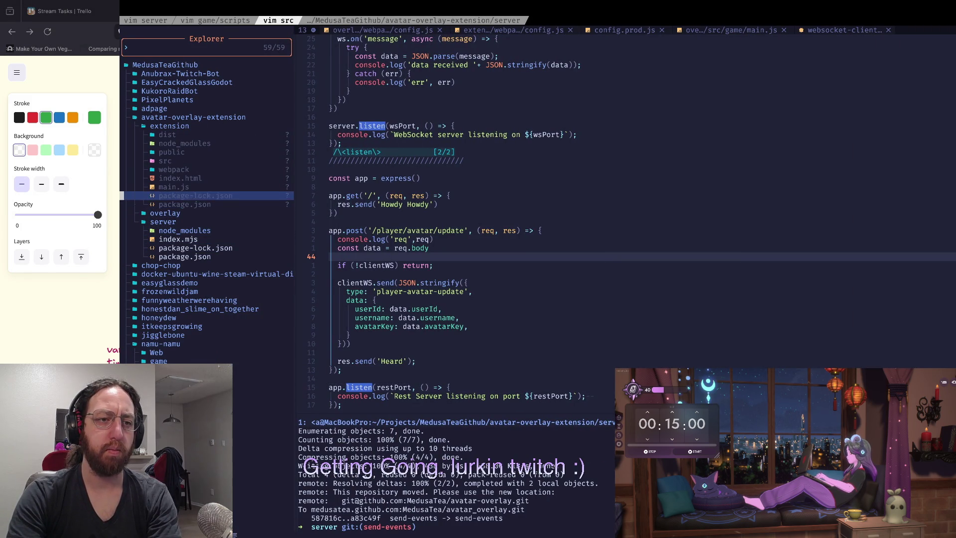
key(j)
key(j)
key(Return)
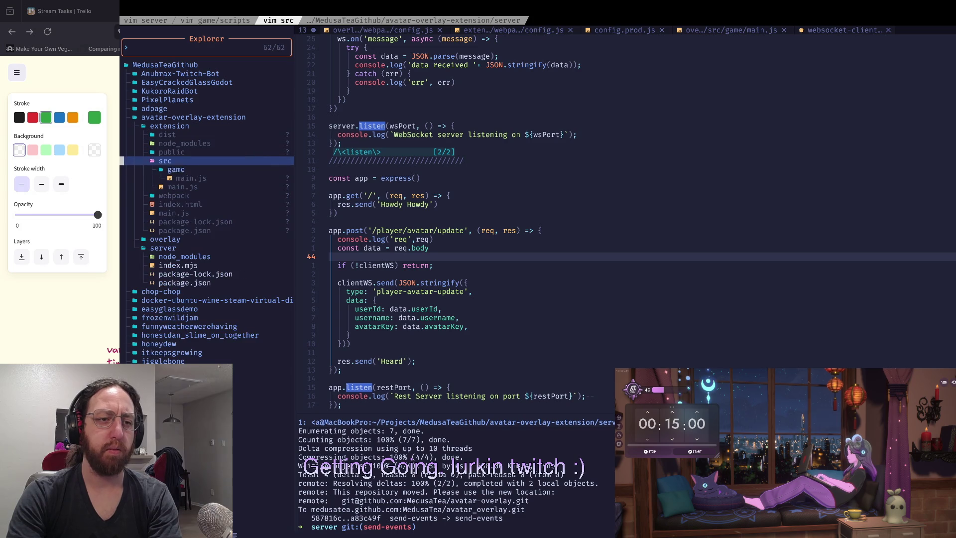
key(j)
key(j)
key(j)
key(j)
key(j)
key(j)
key(k)
key(k)
key(k)
key(Return)
key(j)
key(j)
key(k)
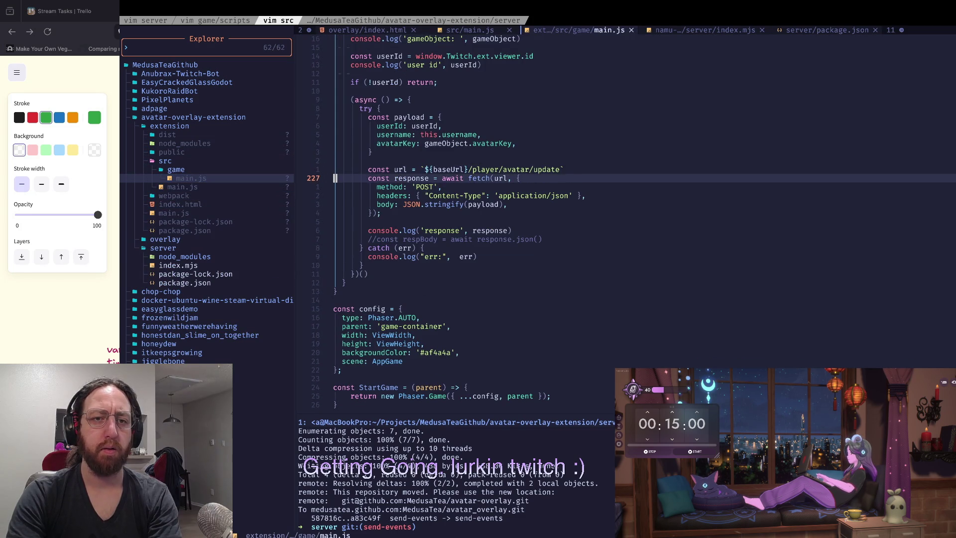
key(k)
key(w)
key(w)
key(w)
key(g)
key(d)
key(w)
key(w)
key(w)
key(w)
key(w)
key(w)
key(w)
key(w)
key(w)
key(w)
key(^)
key(w)
key(w)
key(w)
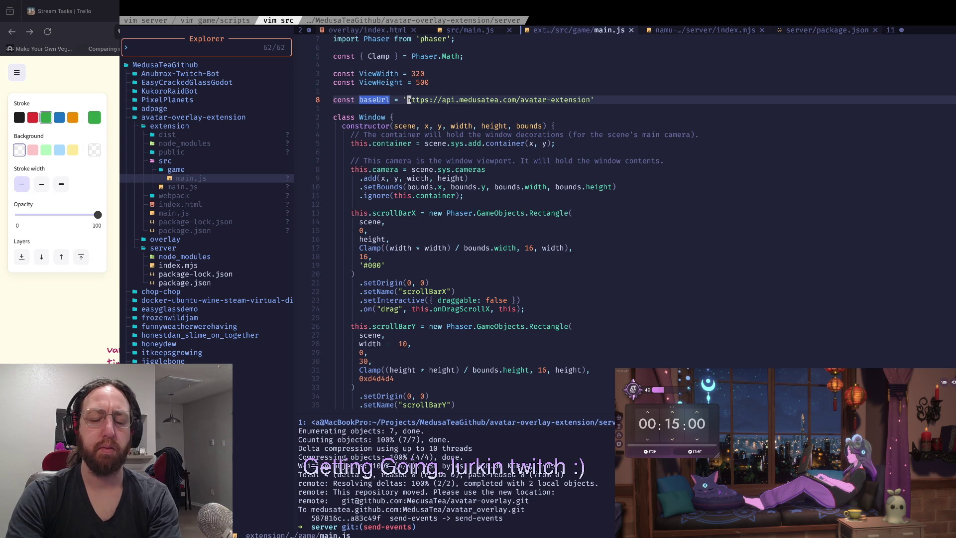
key(v)
key(i)
key(apostrophe)
key(y)
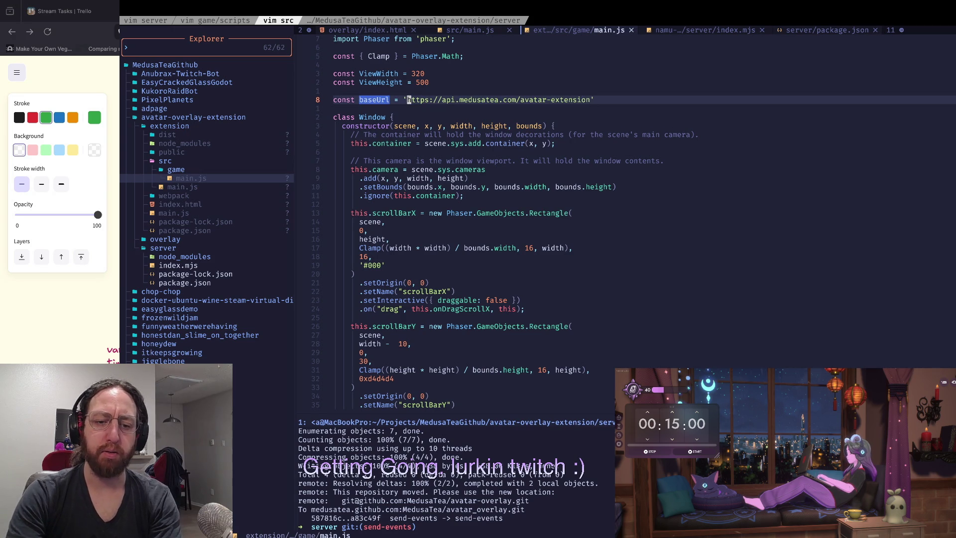
key(ctrl+w)
Curl the pasted avatar-extension URL, getting nginx's 404 Not Found, then return to the browser
text(jcurl)
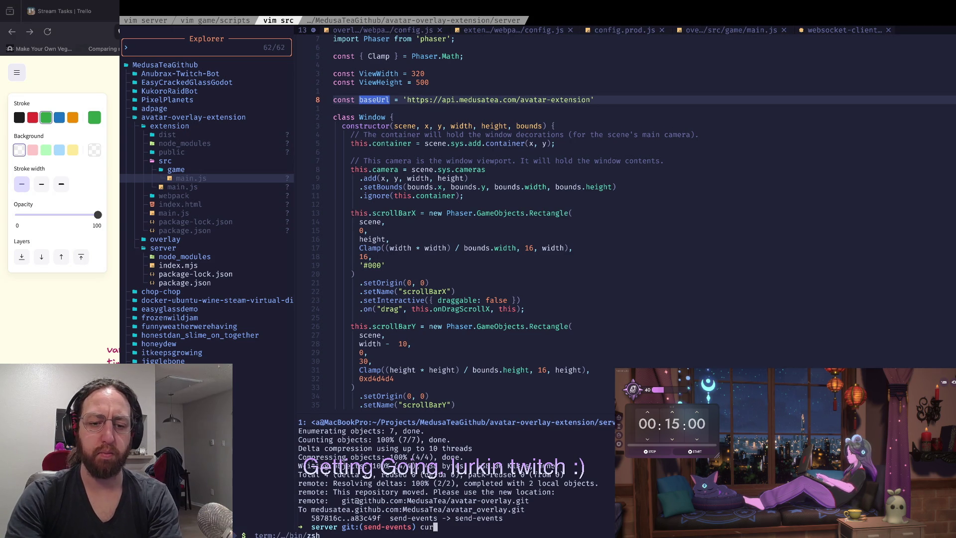
key(super+v)
key(Return)
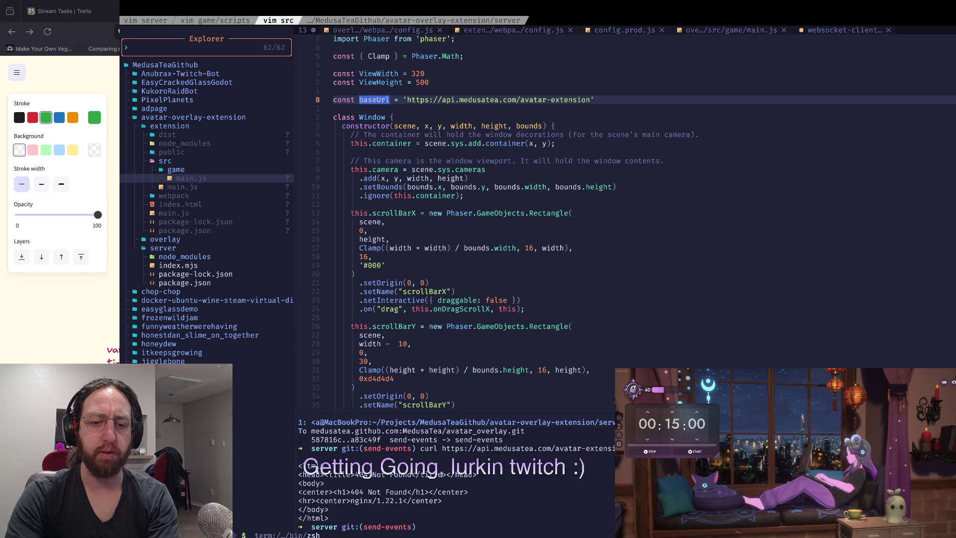
click(387, 239)
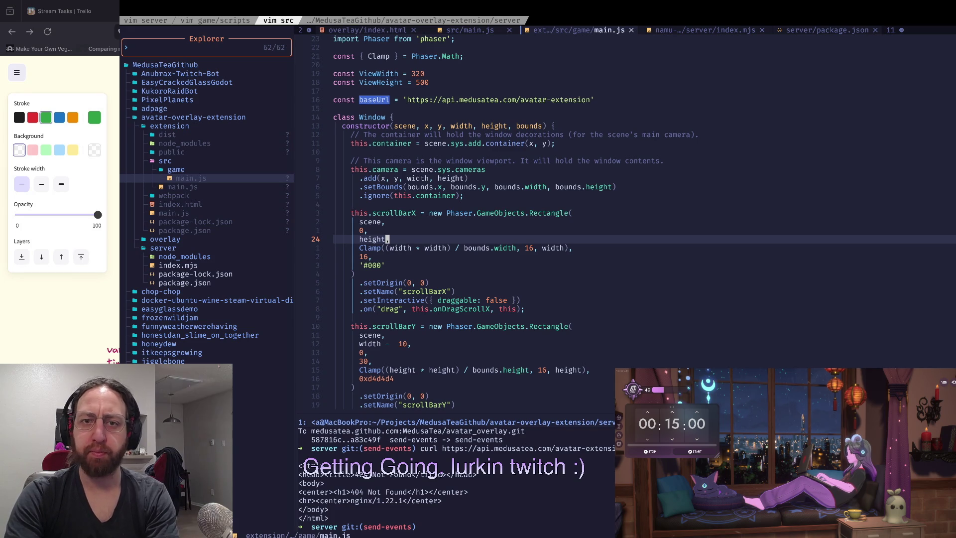
key(ctrl+Right)
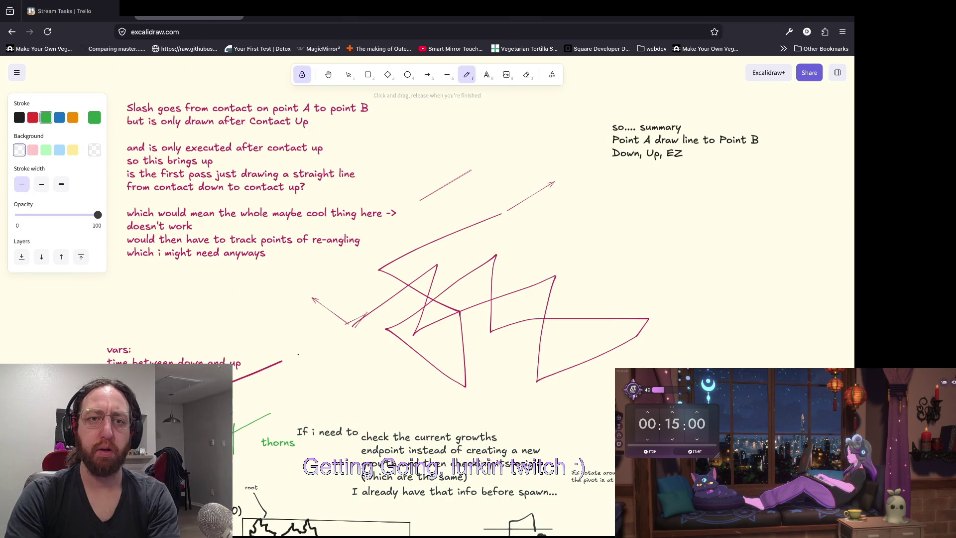
Start a 'dig' search in a new tab, then close it and return to the code workspace
key(ctrl+t)
text(dig)
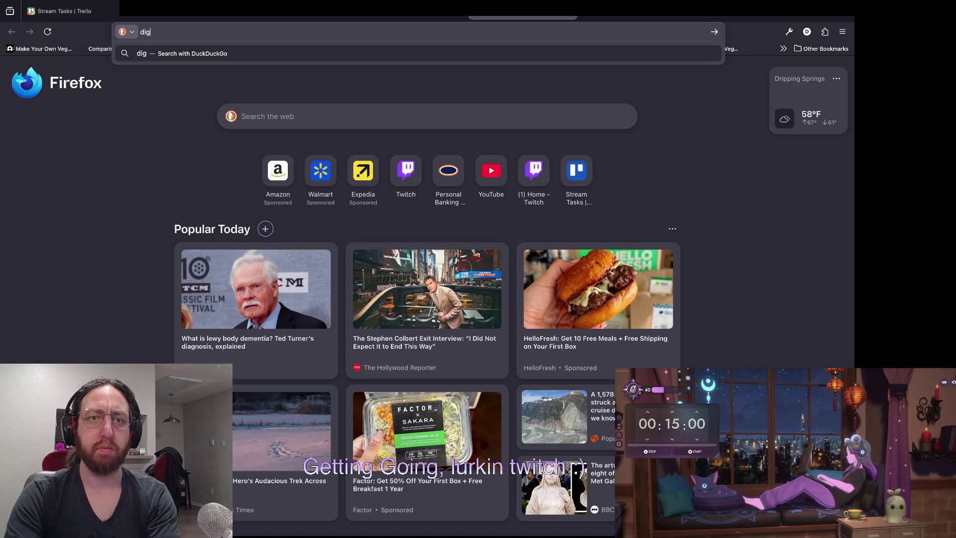
key(ctrl+w)
key(ctrl+Left)
key(ctrl+Left)
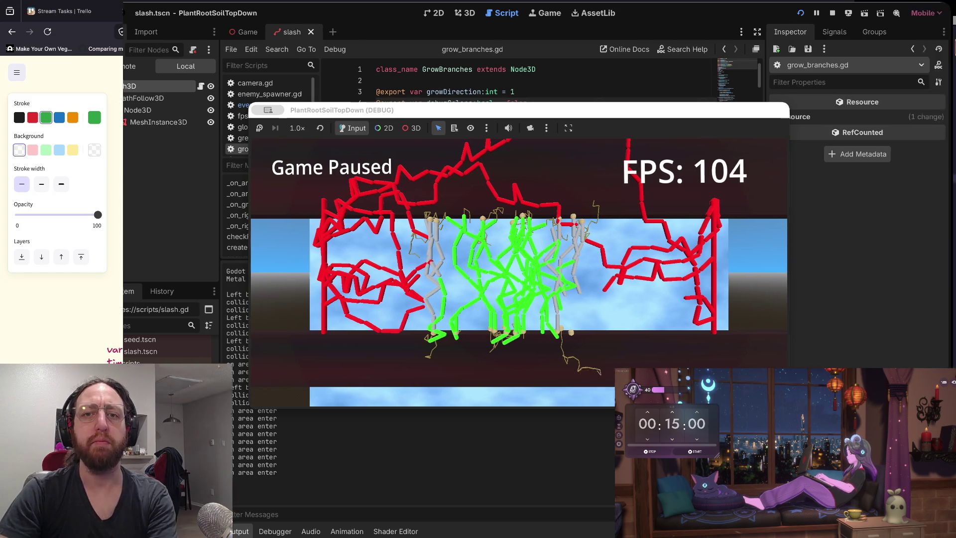
Search for 'nginx' in a new Firefox tab
key(ctrl+Right)
key(ctrl+Right)
key(ctrl+t)
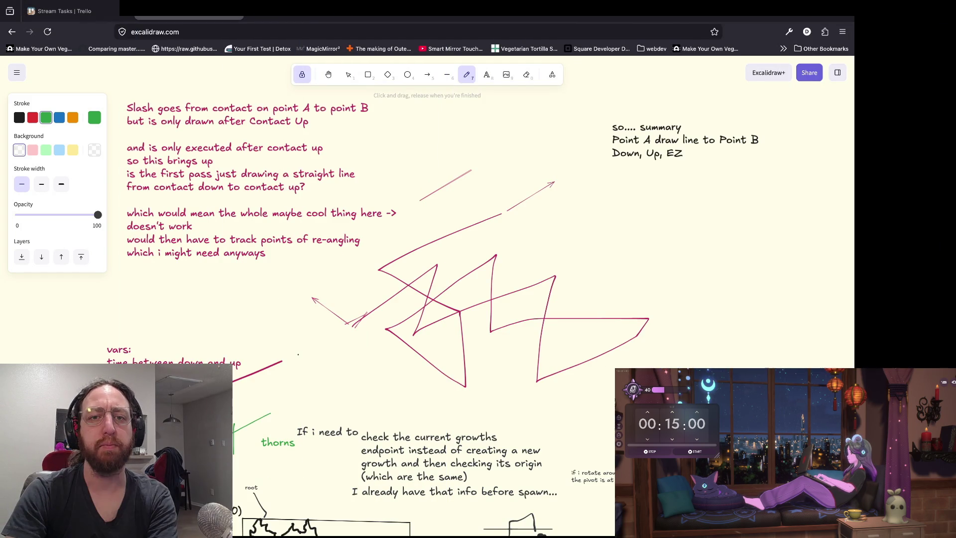
text(nginx)
key(Return)
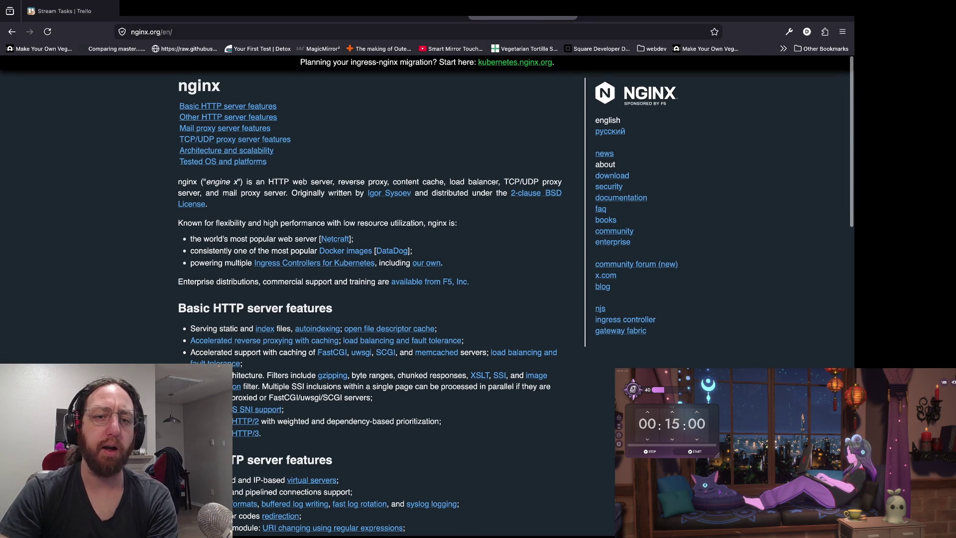
Highlight phrases of the nginx.org intro such as 'is an HTTP web server'
drag(178, 182, 388, 182)
click(389, 183)
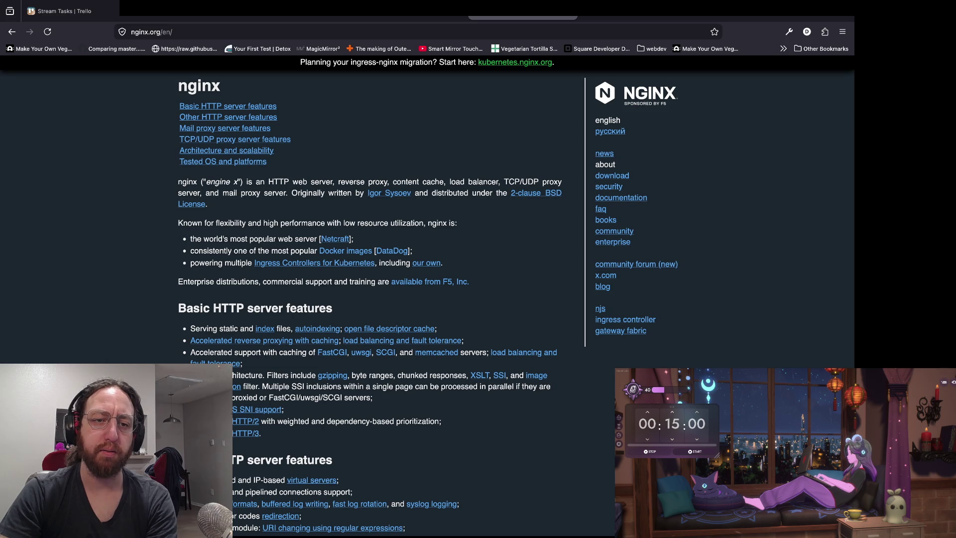
drag(335, 183, 246, 182)
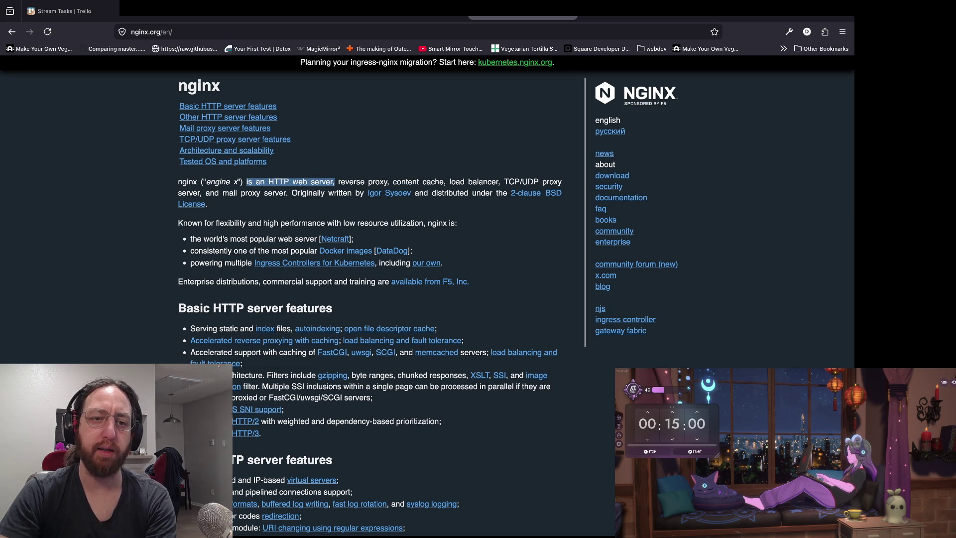
click(290, 182)
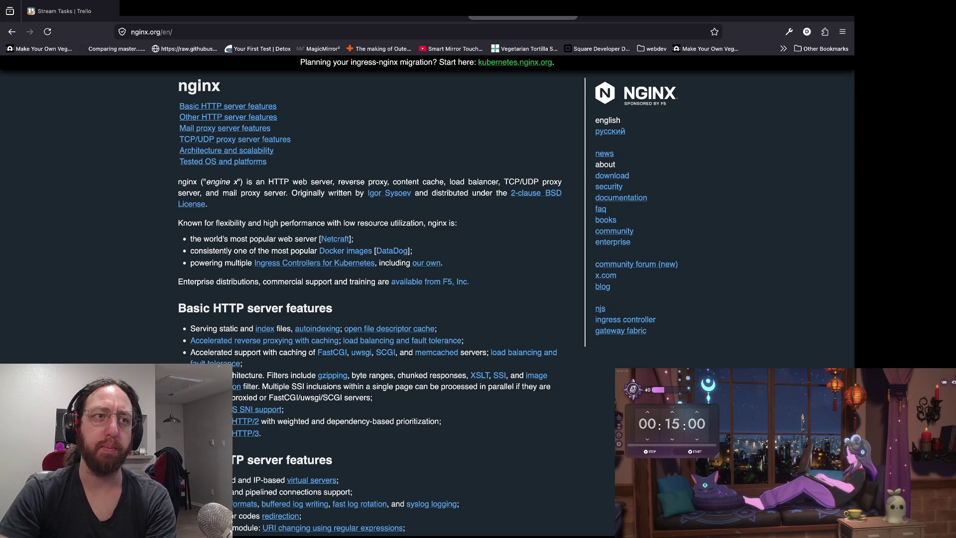
drag(265, 182, 333, 182)
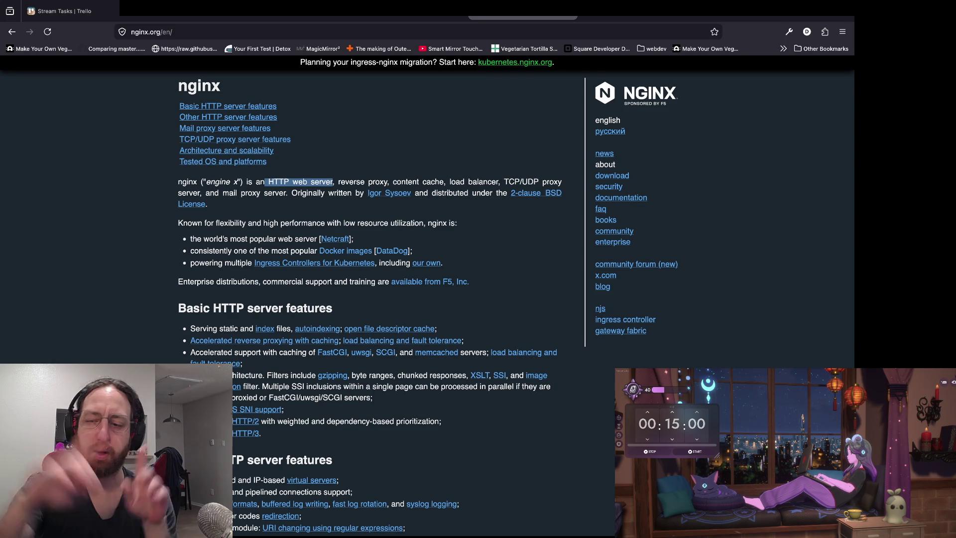
click(290, 183)
Highlight 'nginx ("engine x")' in the intro, then go back to the Excalidraw tab
mouse_move(264, 183)
mouse_down()
mouse_move(178, 182)
mouse_move(356, 183)
mouse_up()
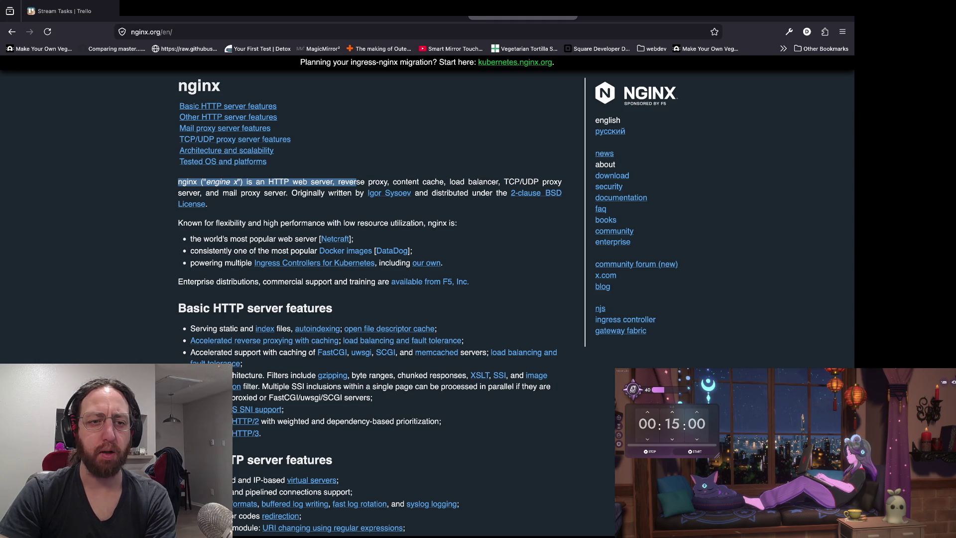
click(357, 182)
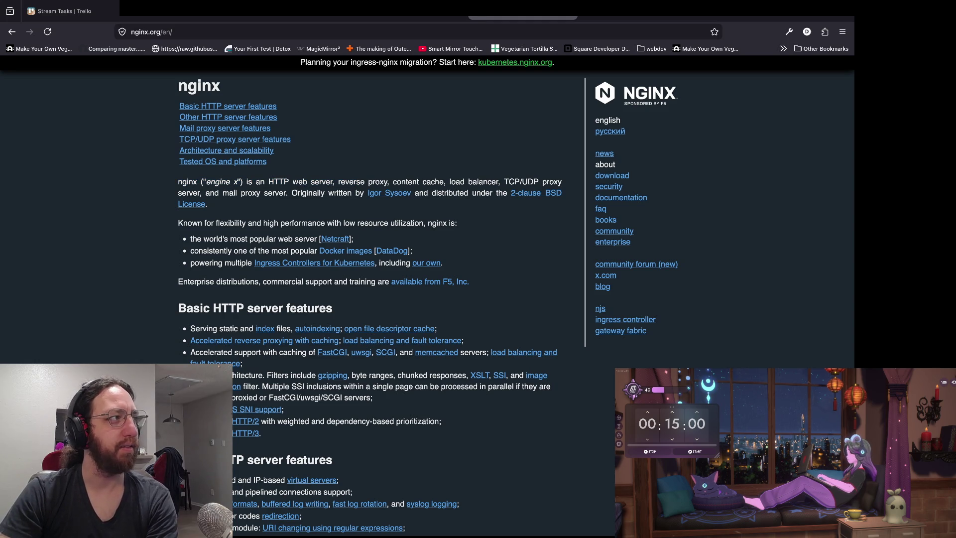
drag(178, 182, 246, 182)
click(247, 182)
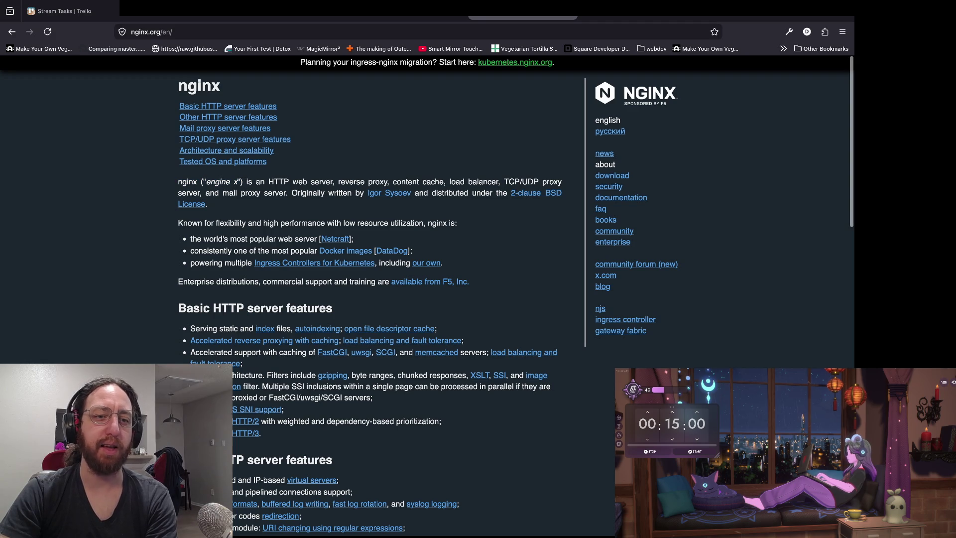
drag(247, 182, 200, 182)
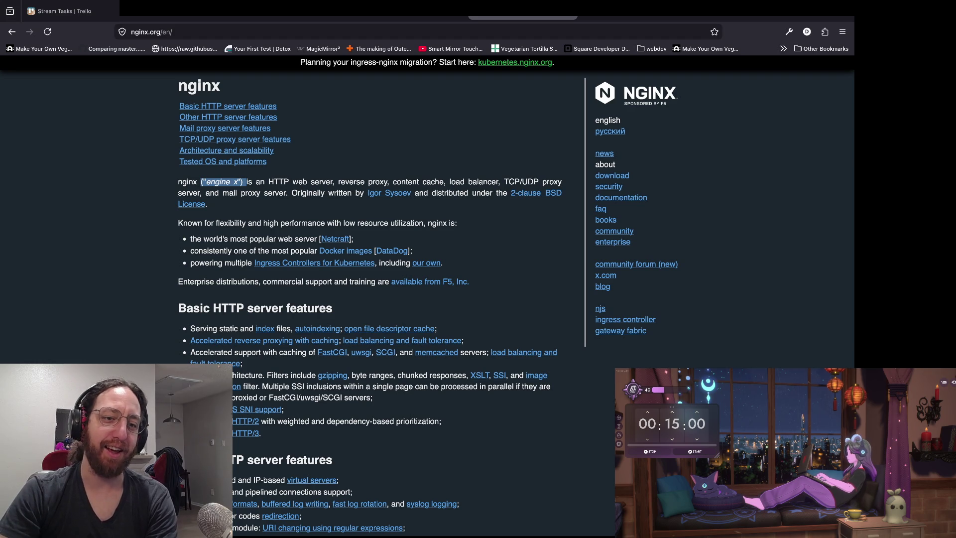
click(201, 183)
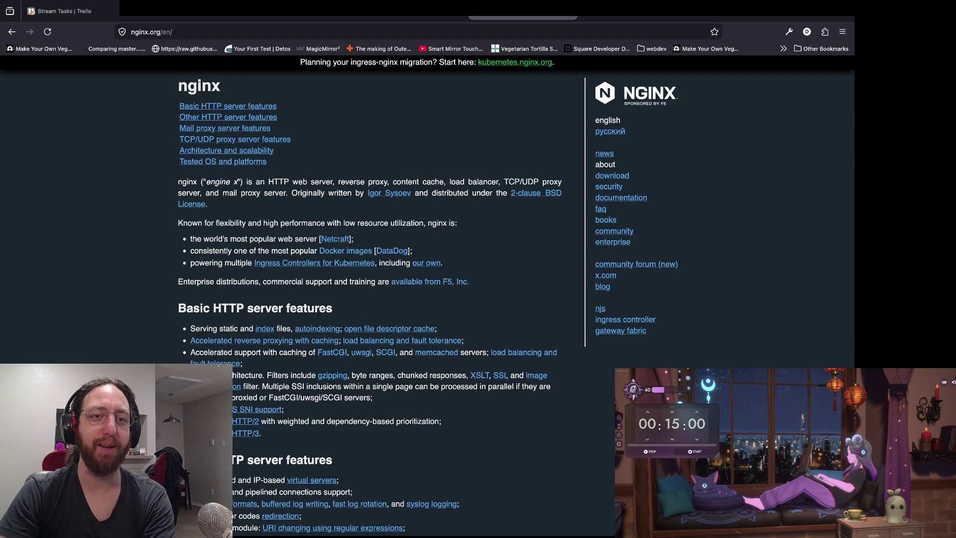
click(189, 11)
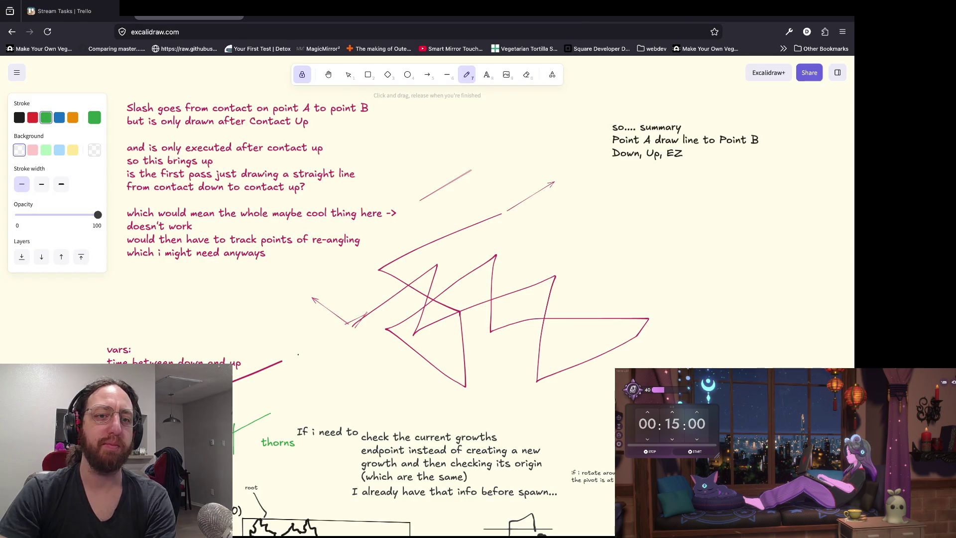
Briefly check Godot, then return to the baseUrl line in main.js
key(super+Tab)
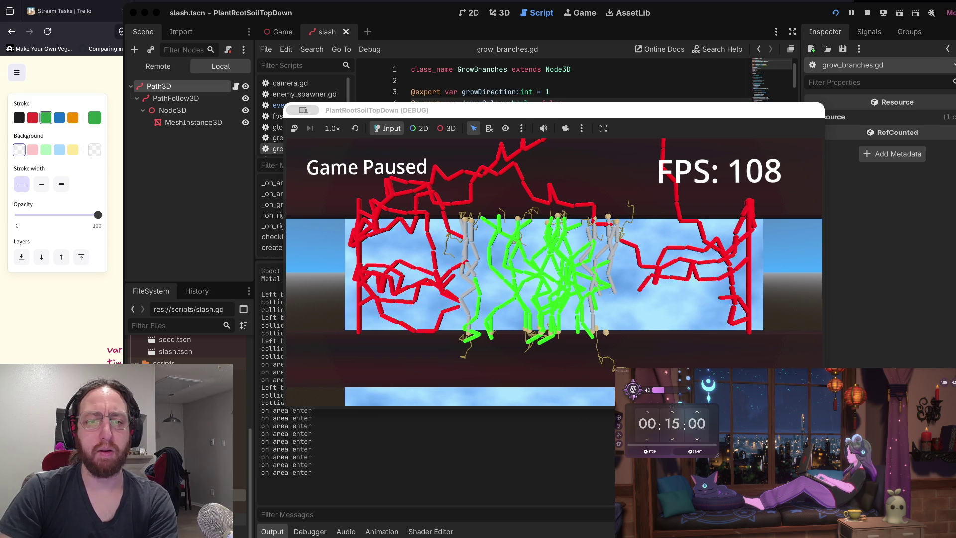
key(super+Tab)
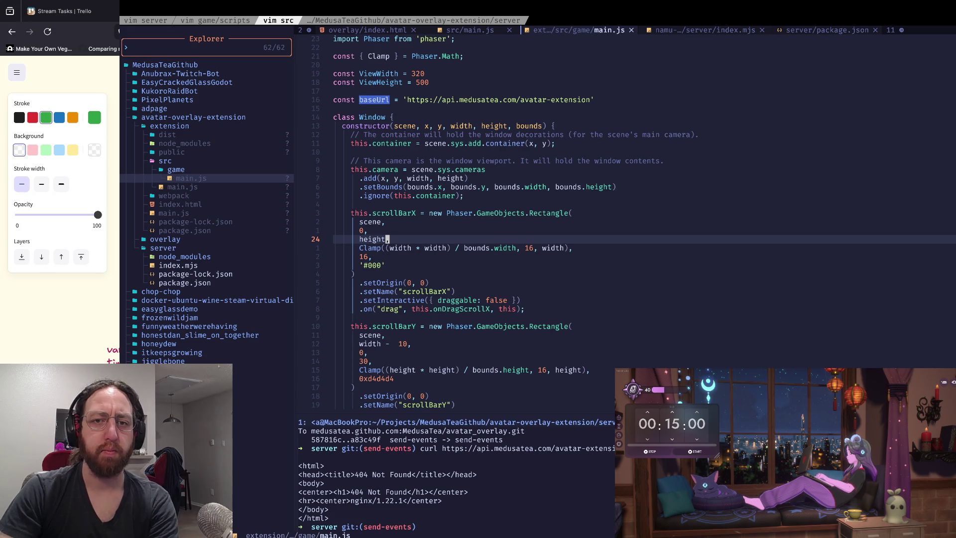
click(591, 99)
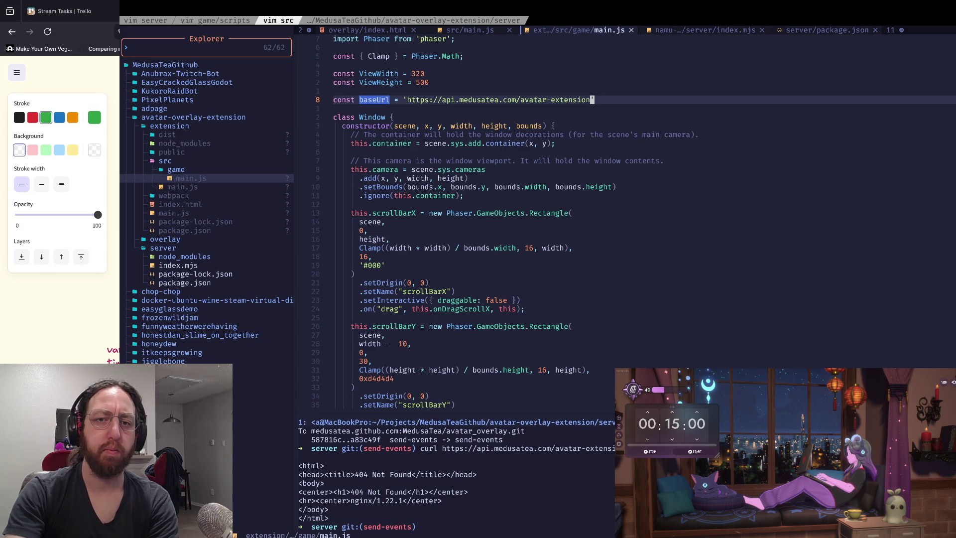
click(409, 100)
Load the pasted baseUrl in a new Firefox tab, getting nginx's 404 page
key(super+Tab)
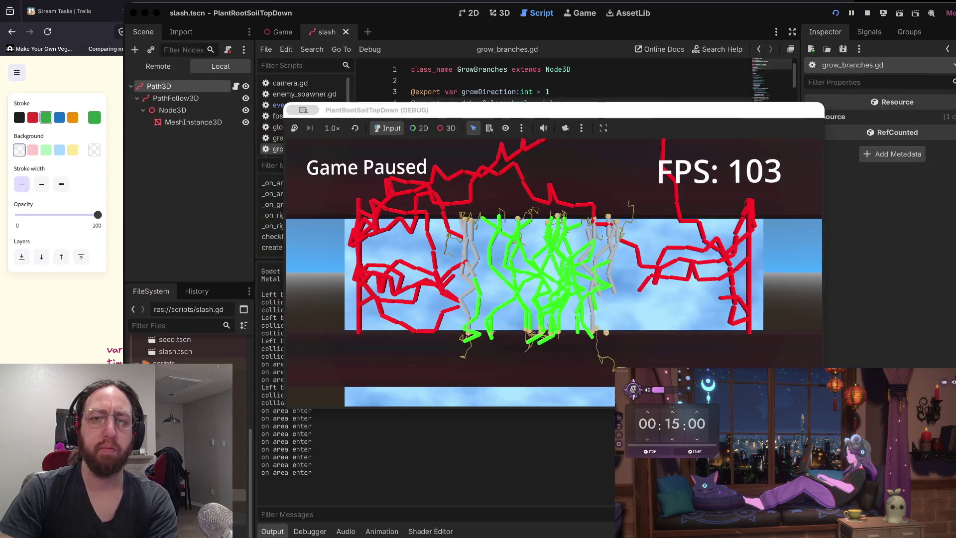
key(super+Tab)
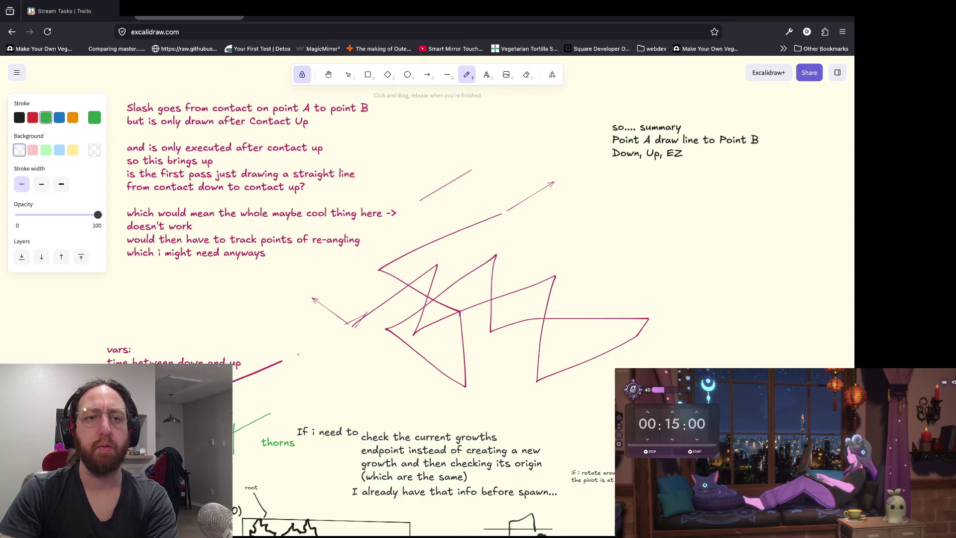
key(super+t)
text(https://api.medusatea.com/avatar-extension)
key(Return)
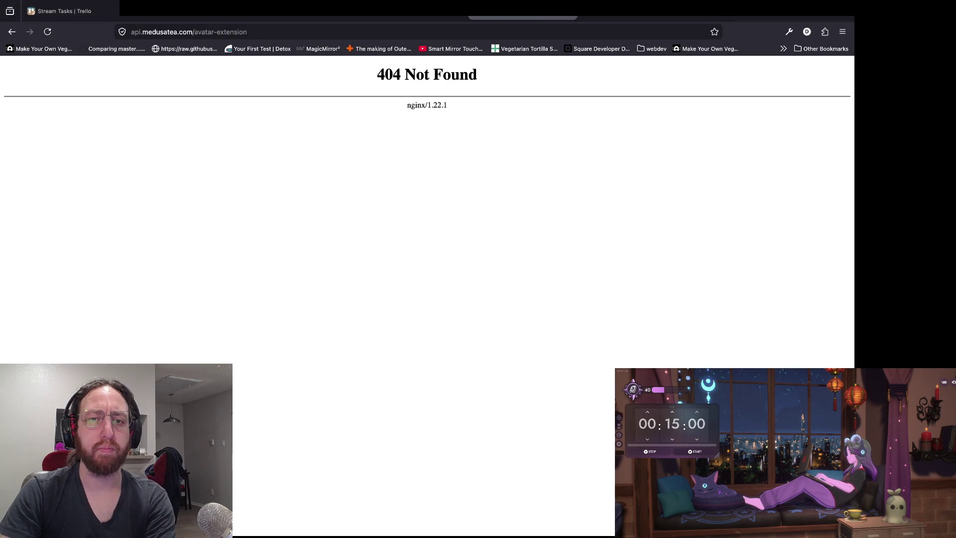
Open server/index.mjs from the snacks Explorer in Neovim
key(super+Tab)
key(space)
key(e)
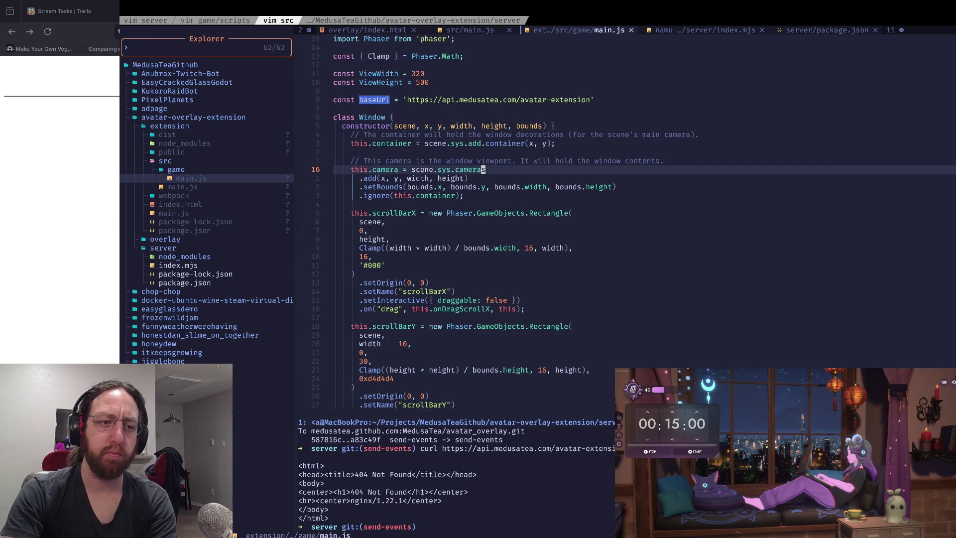
key(j)
key(j)
key(j)
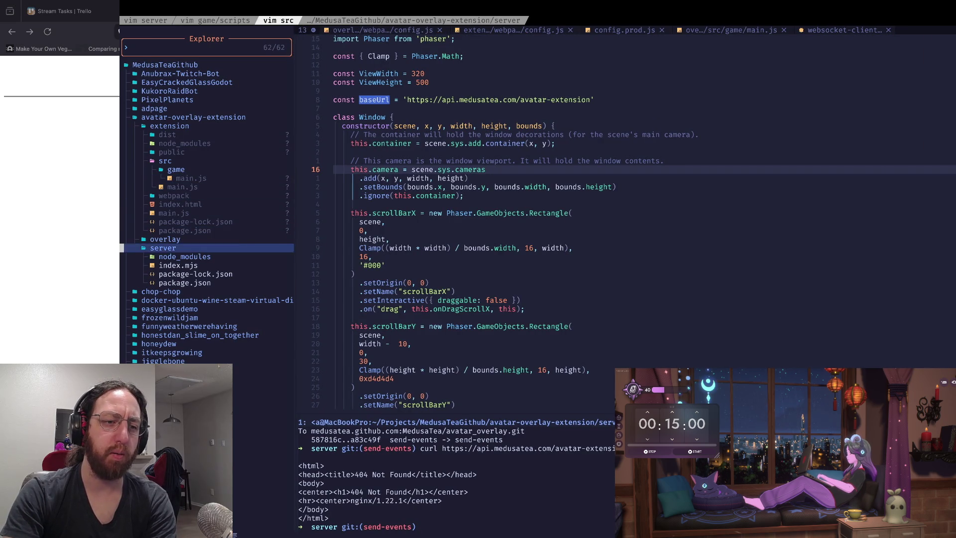
key(Return)
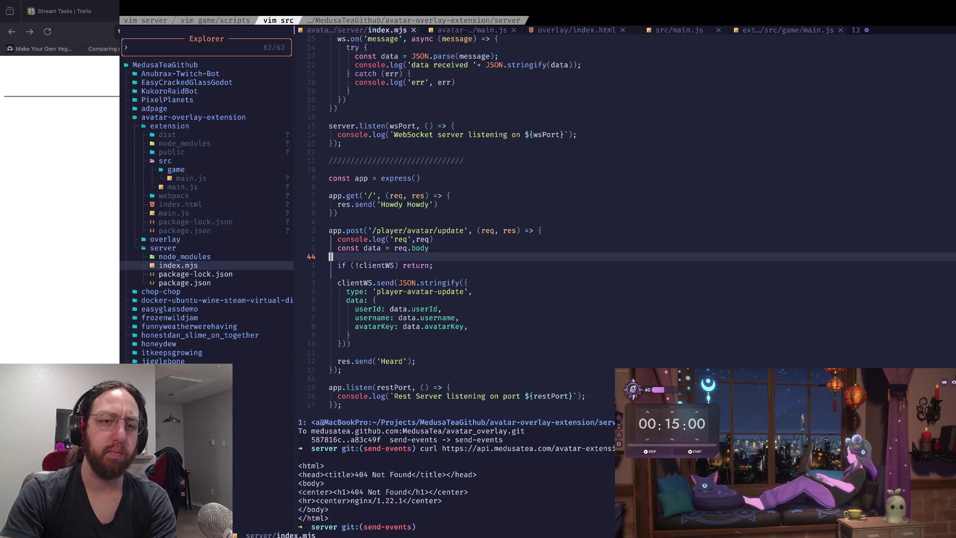
Select and review the app.get route block and the listen log line
key(k)
key(k)
key(k)
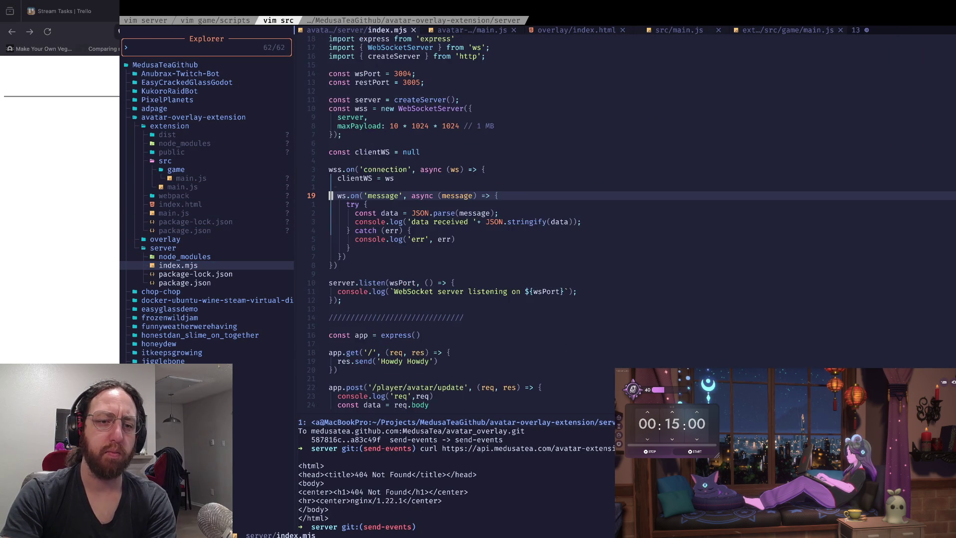
key(j)
key(j)
key(j)
key(V)
key(j)
key(j)
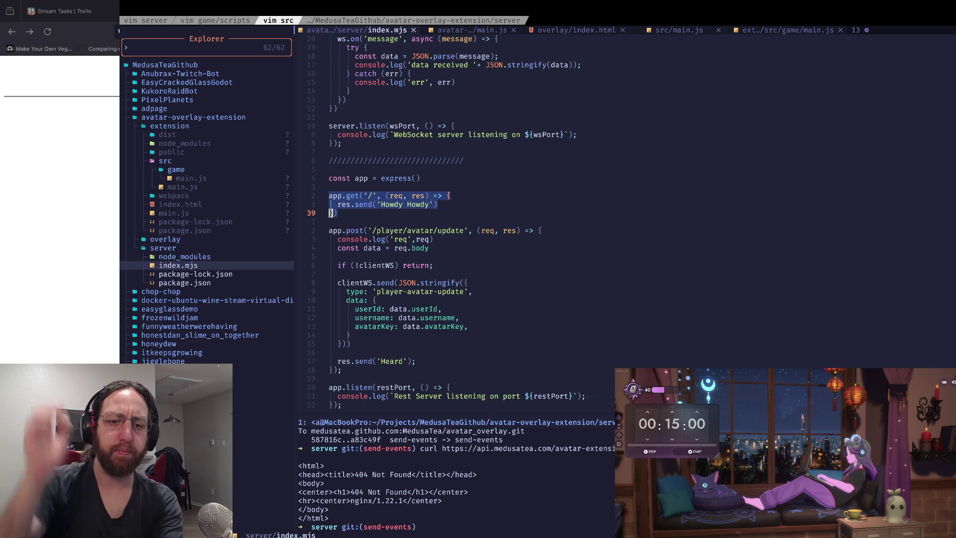
key(Escape)
key(j)
key(j)
key(j)
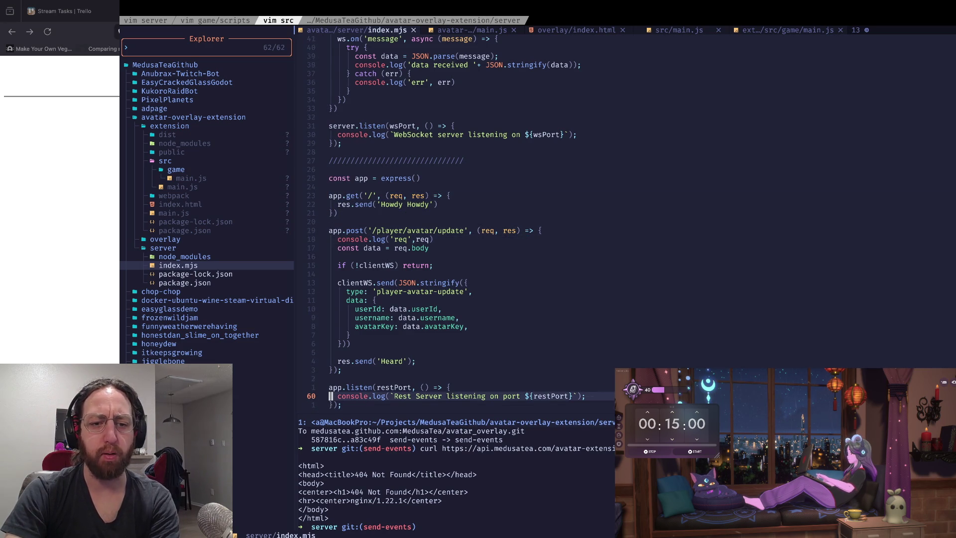
key(w)
key(w)
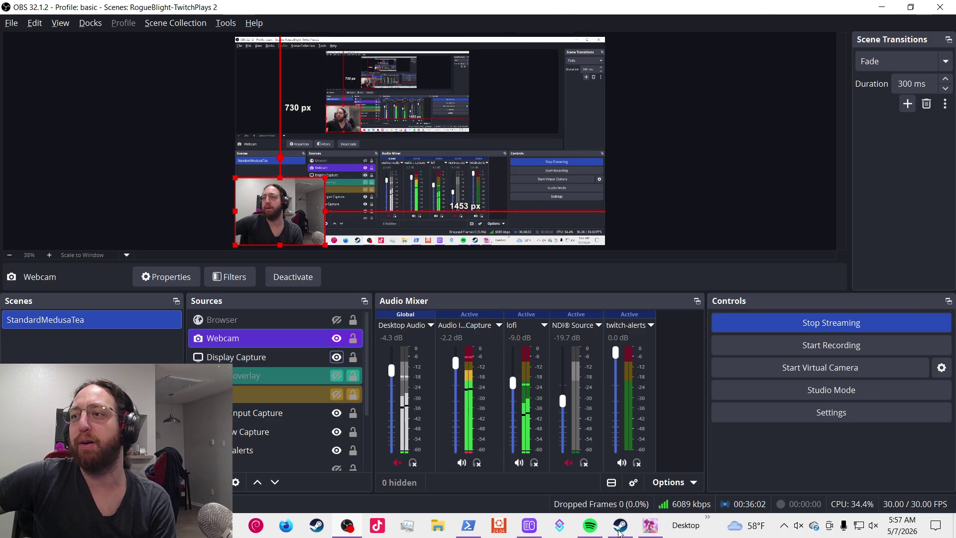
Toggle the OBS Webcam source off and back on so the webcam feed reappears
click(653, 527)
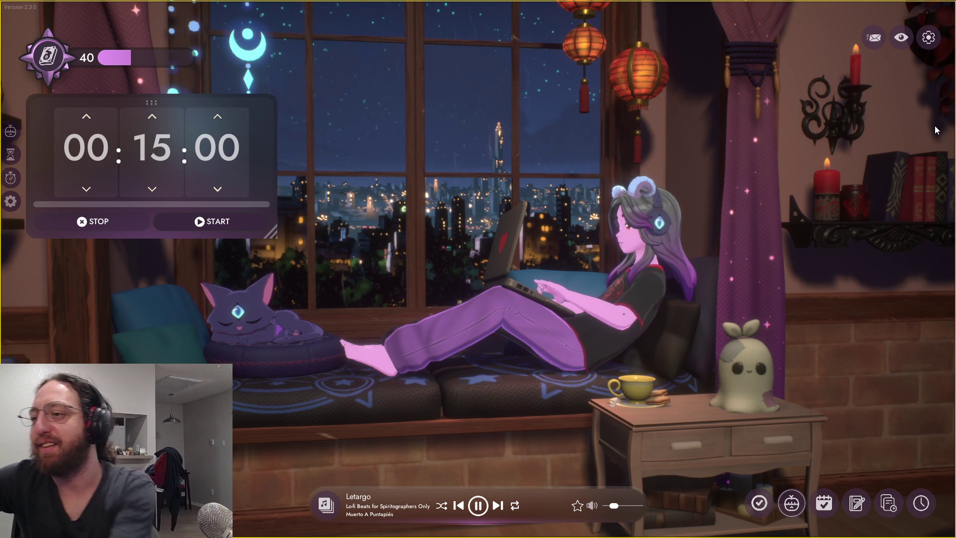
key(alt+Tab)
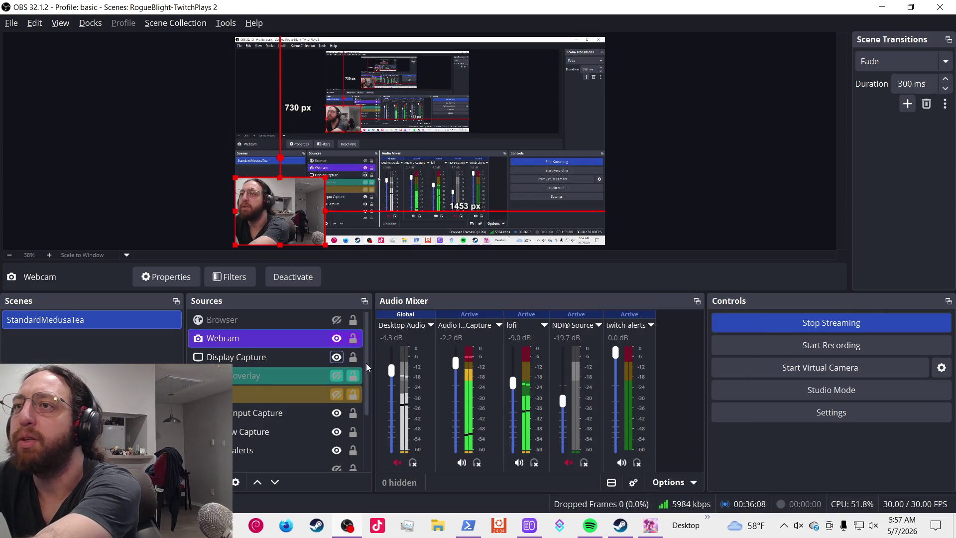
click(337, 338)
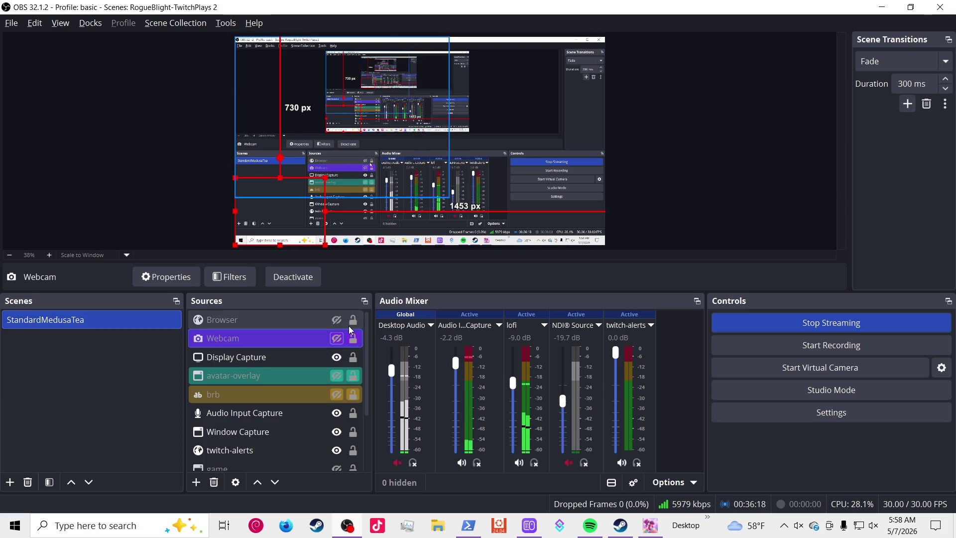
click(337, 339)
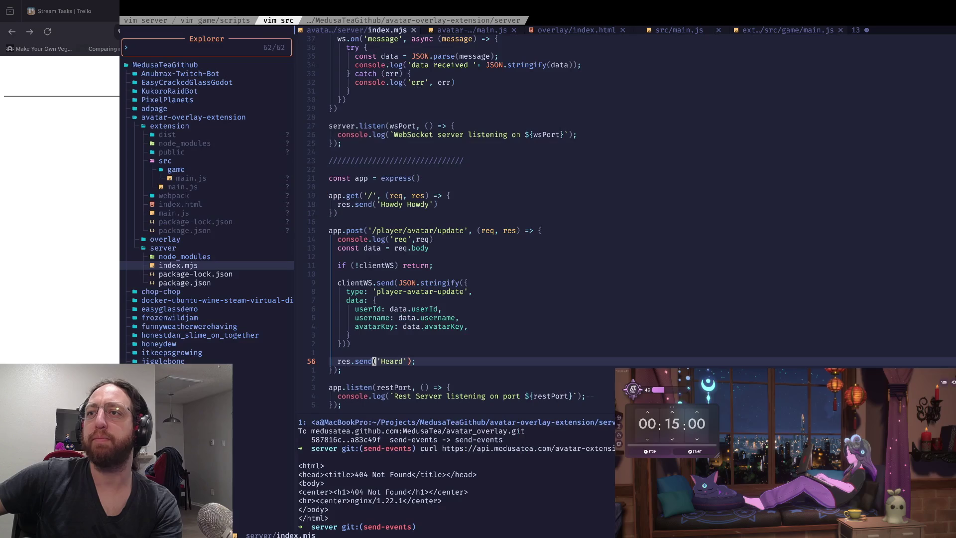
key(super+Tab)
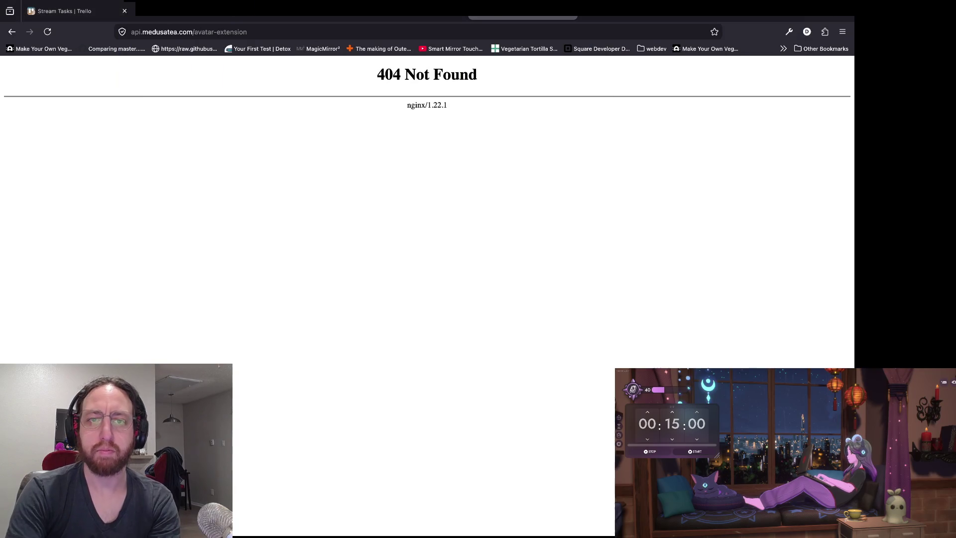
key(super+Tab)
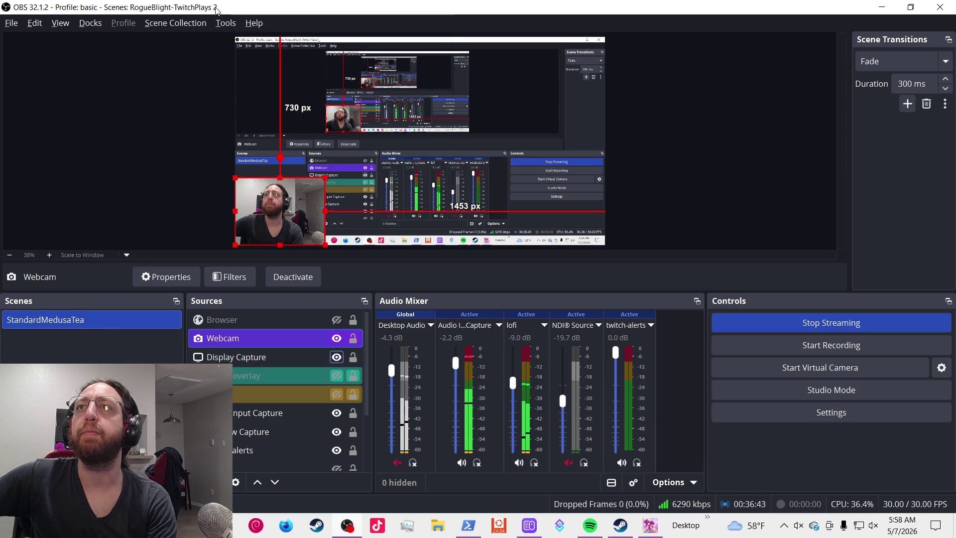
click(225, 23)
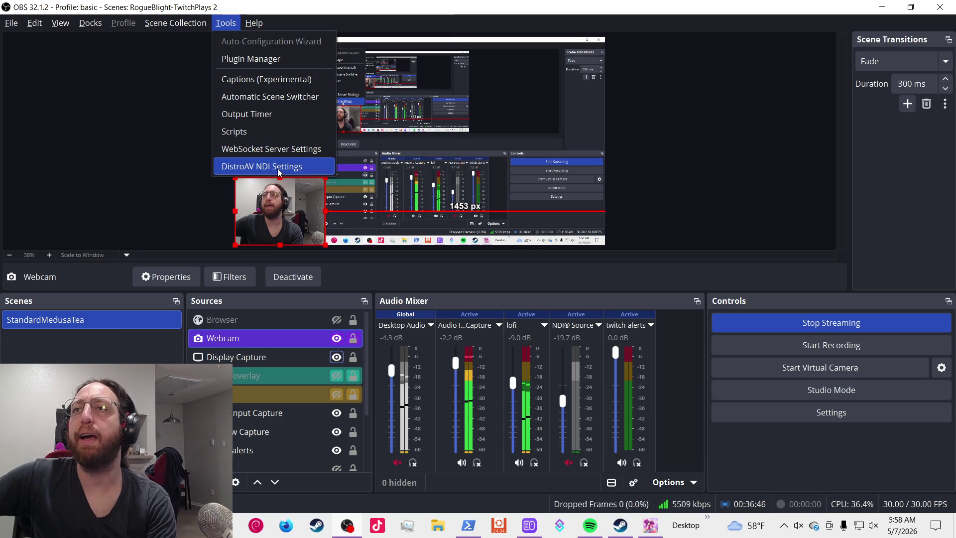
Dismiss the OBS Tools menu and hide the Display Capture source
click(337, 358)
click(337, 359)
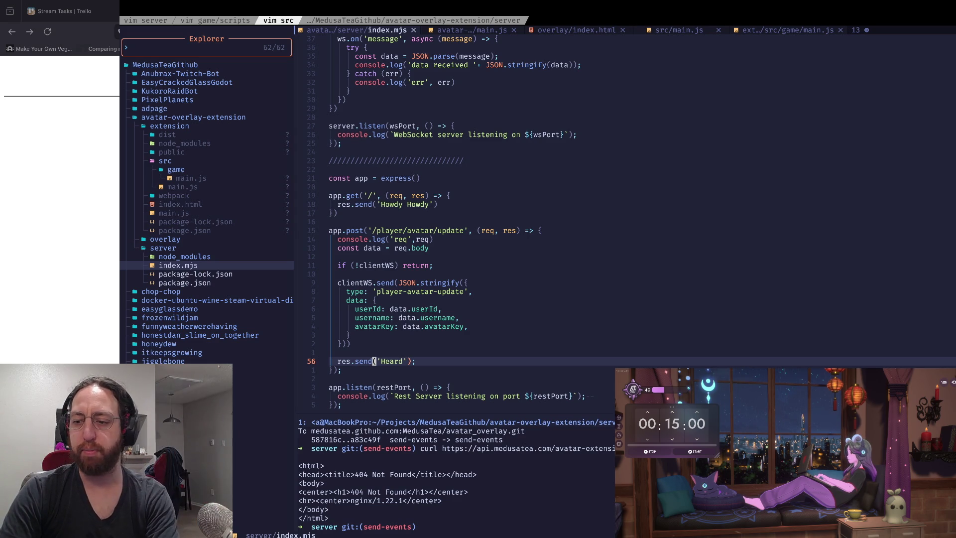
key(1)
key(0)
key(k)
key(j)
key(j)
key(j)
key(dollar)
key(j)
key(j)
key(j)
key(k)
key(k)
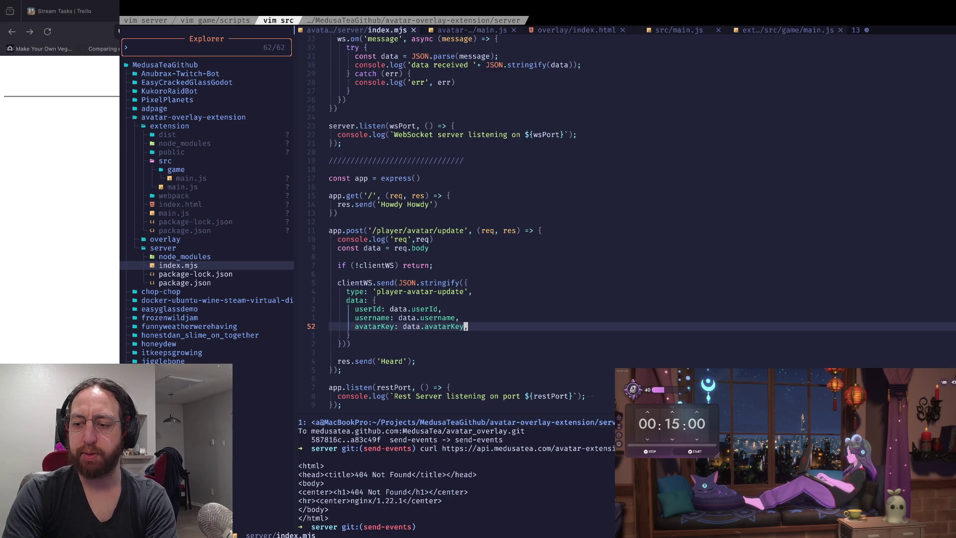
key(j)
key(j)
key(j)
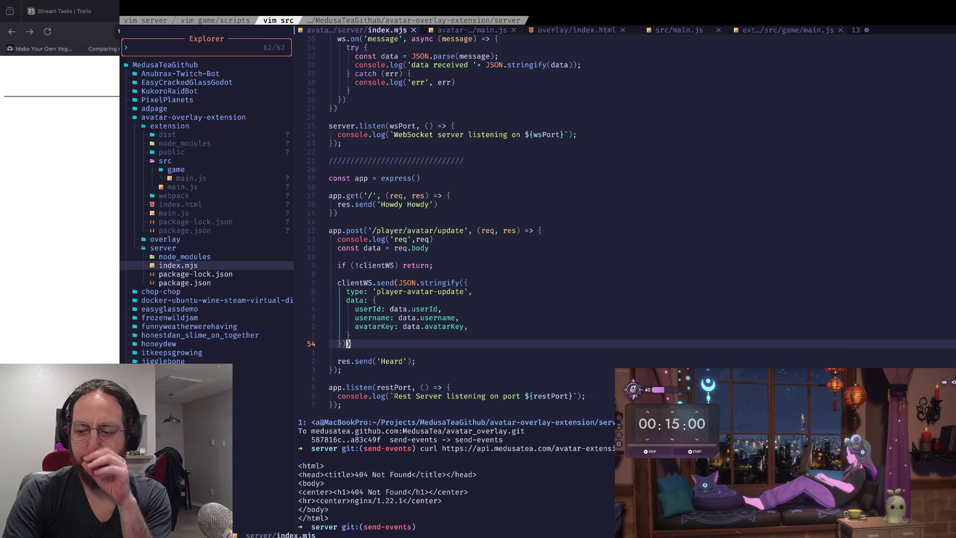
key(k)
key(k)
key(dollar)
key(j)
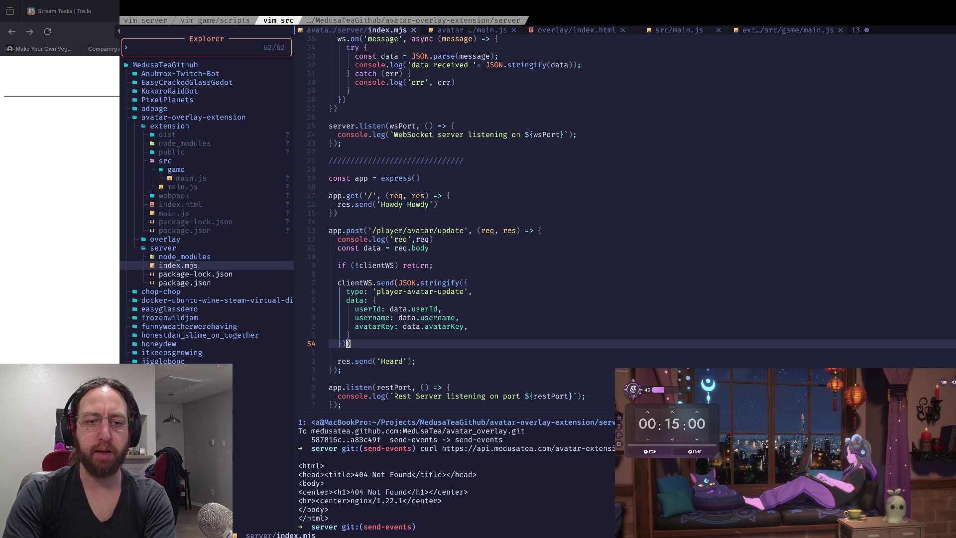
key(super+Tab)
Search 'distro av ndi' in a new tab and open the DistroAV GitHub repository
key(super+t)
text(distro av ndi)
key(Return)
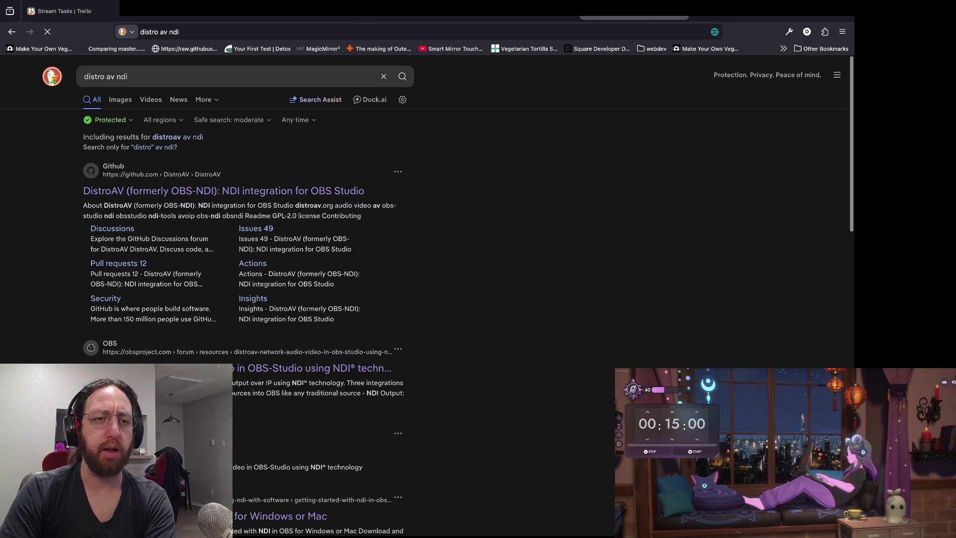
key(Return)
Read the DistroAV README's winget, brew and flatpak install commands, then return to the 404 tab
key(ctrl+l)
scroll(357, 298, down, 15)
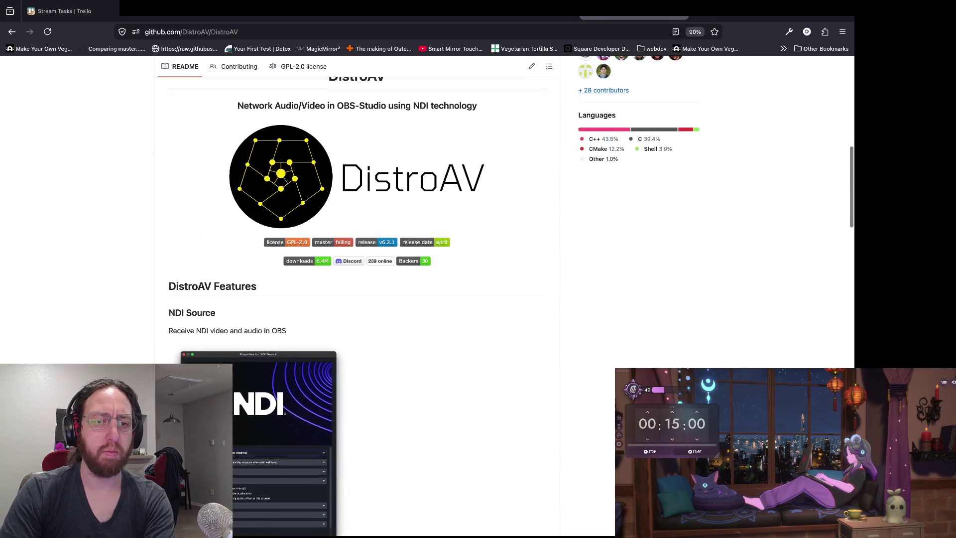
scroll(357, 299, down, 15)
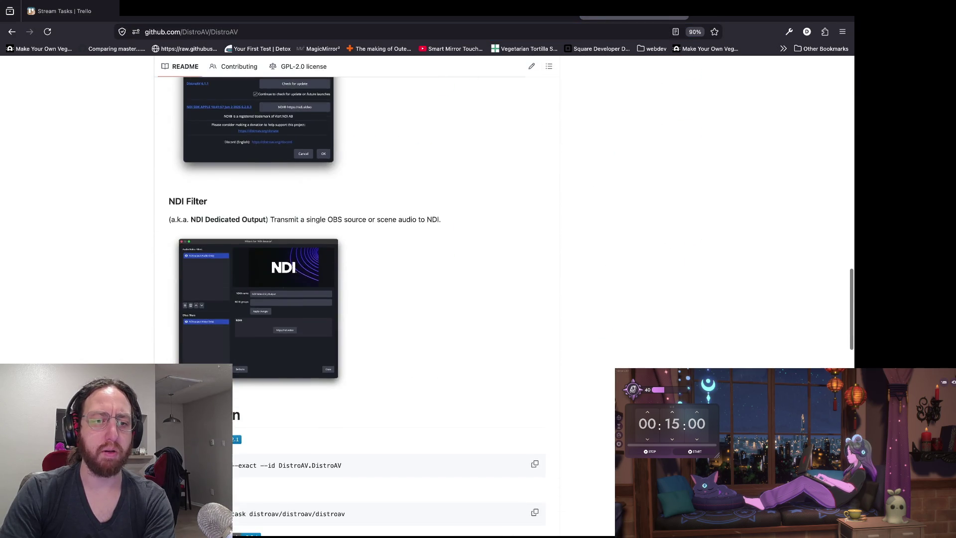
scroll(357, 299, down, 5)
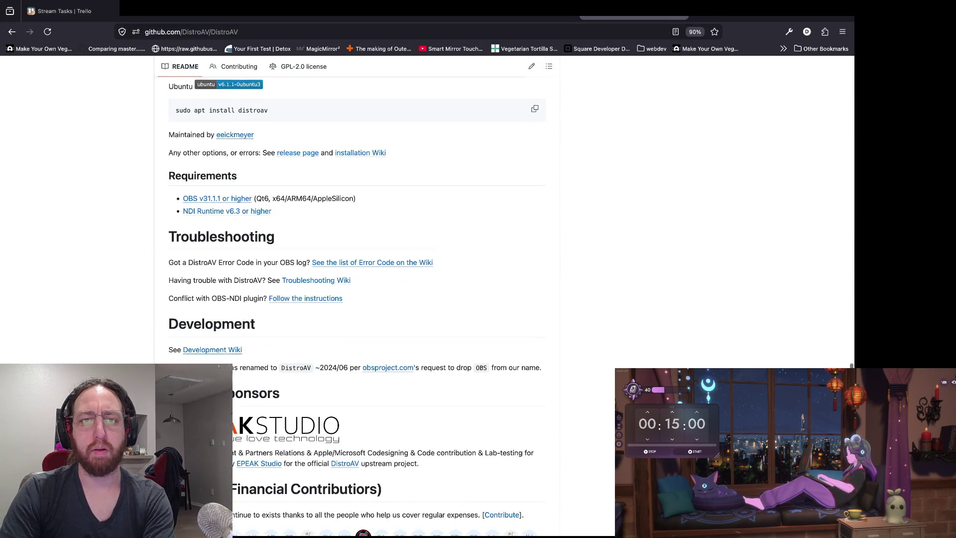
key(ctrl+shift+Tab)
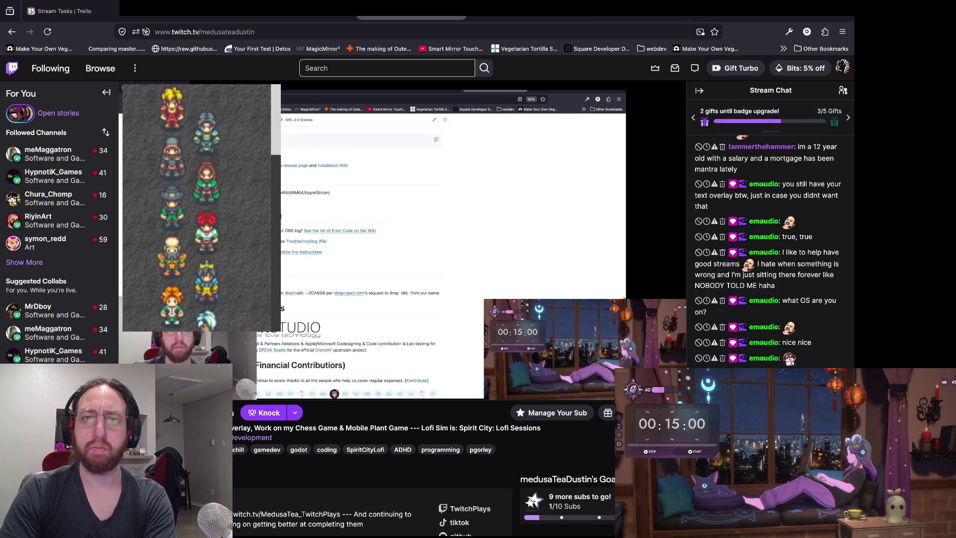
key(ctrl+Tab)
key(ctrl+Tab)
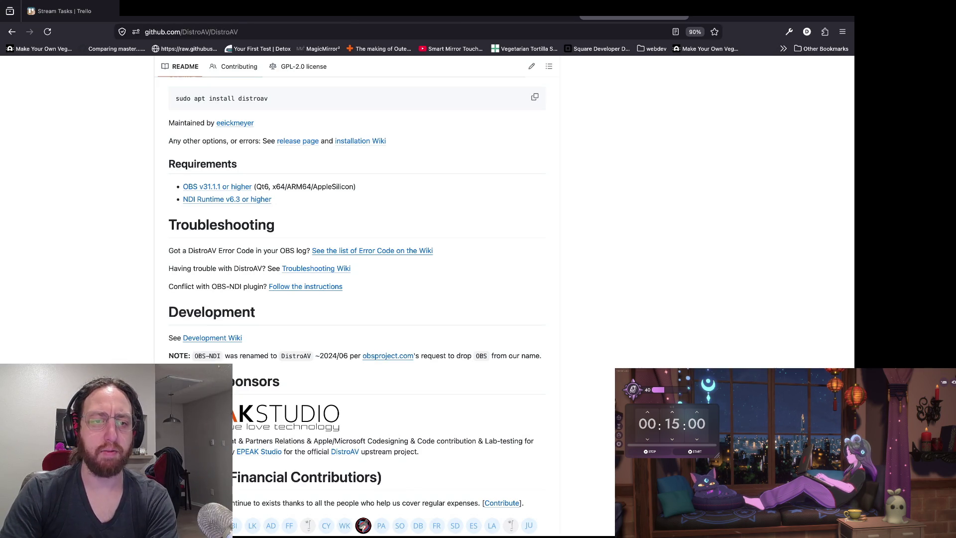
scroll(357, 299, up, 5)
scroll(357, 299, up, 2)
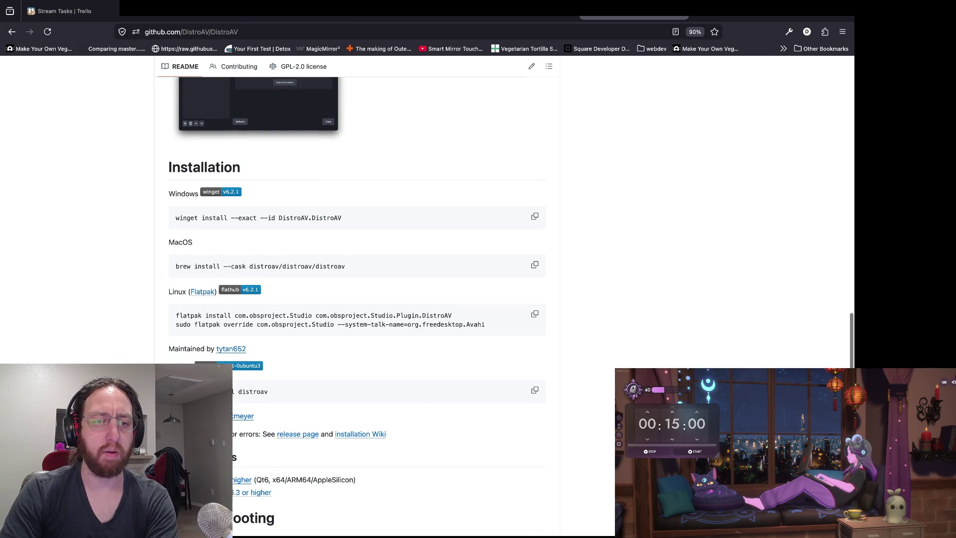
scroll(357, 299, up, 2)
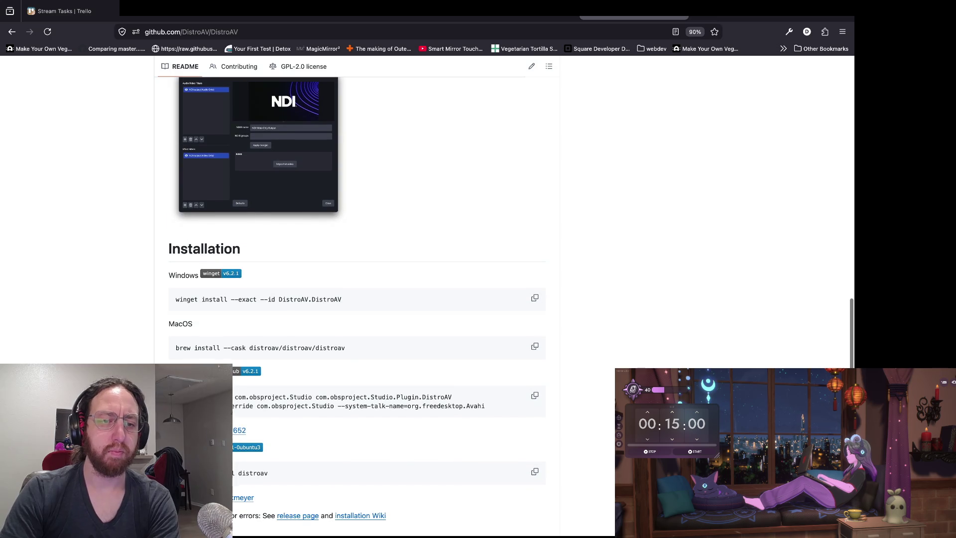
scroll(357, 299, down, 2)
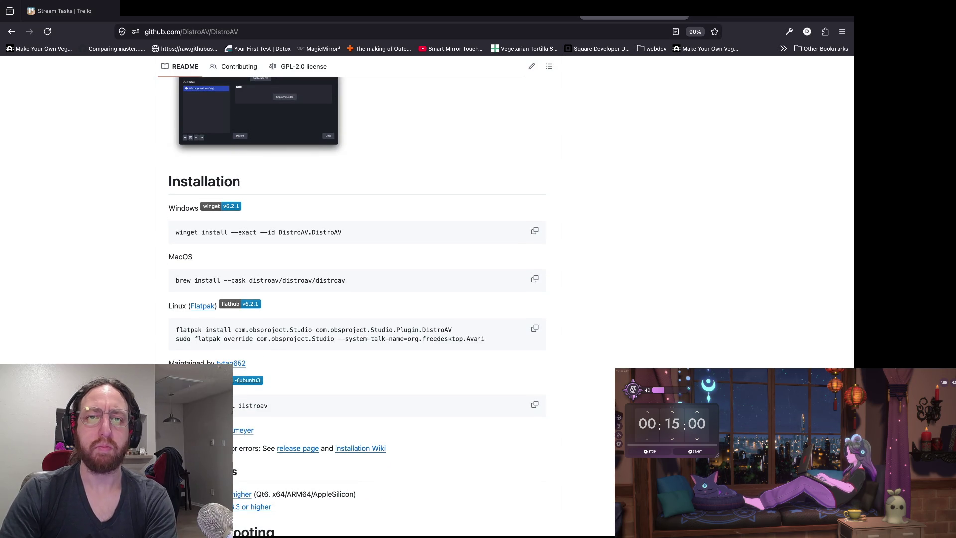
key(ctrl+Tab)
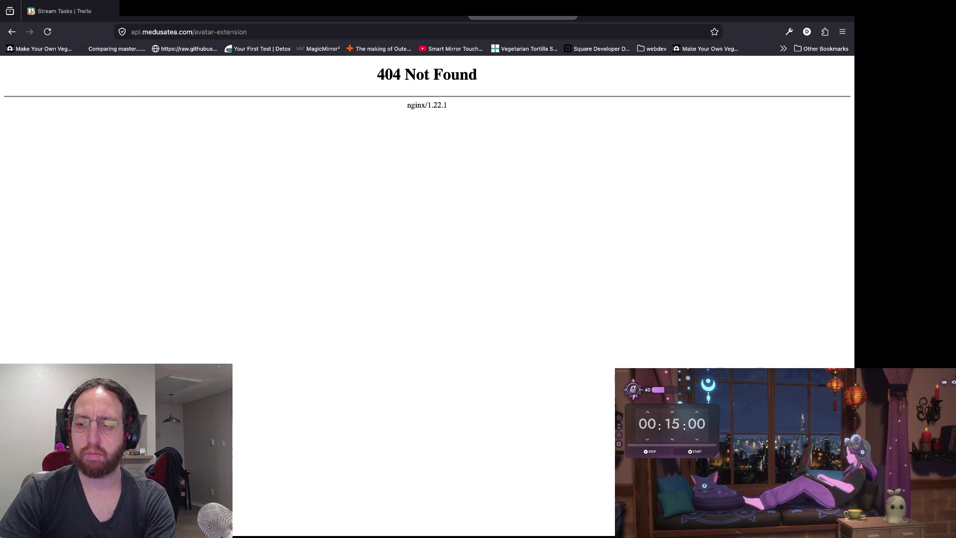
key(super+Tab)
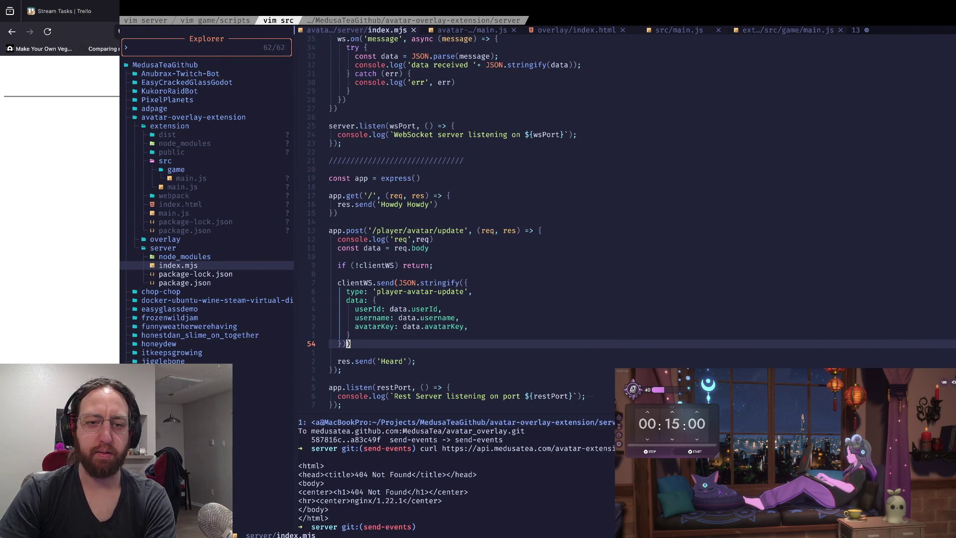
key(super+Tab)
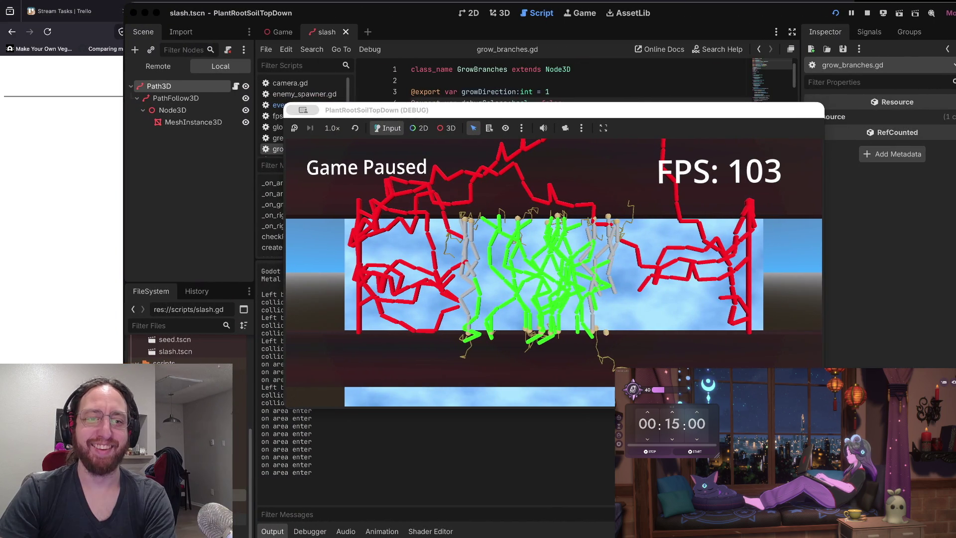
key(super+Tab)
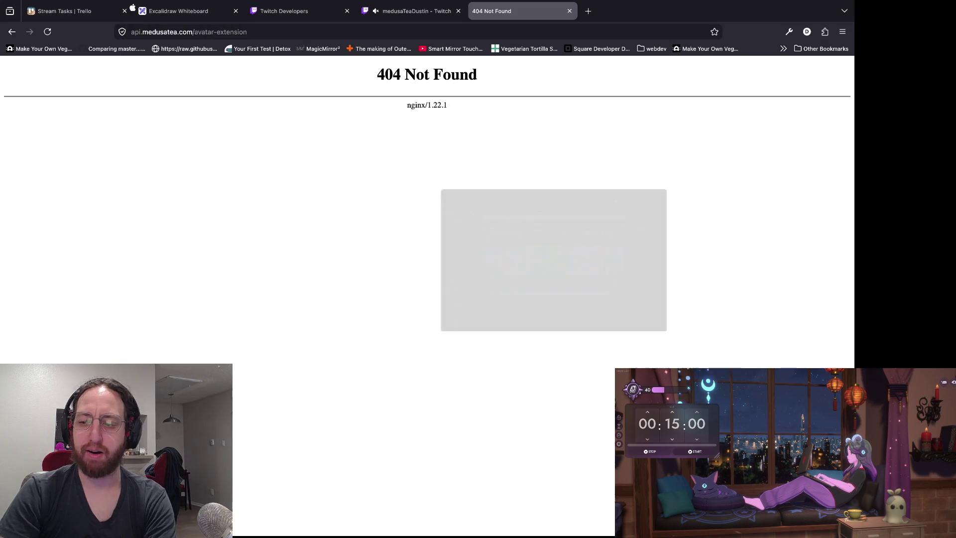
key(super+Tab)
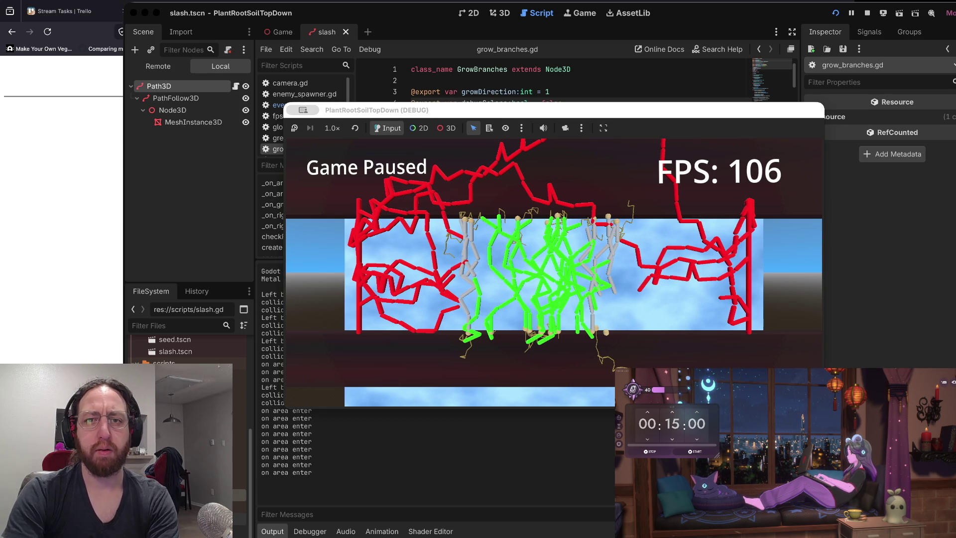
key(super+Right)
key(super+Right)
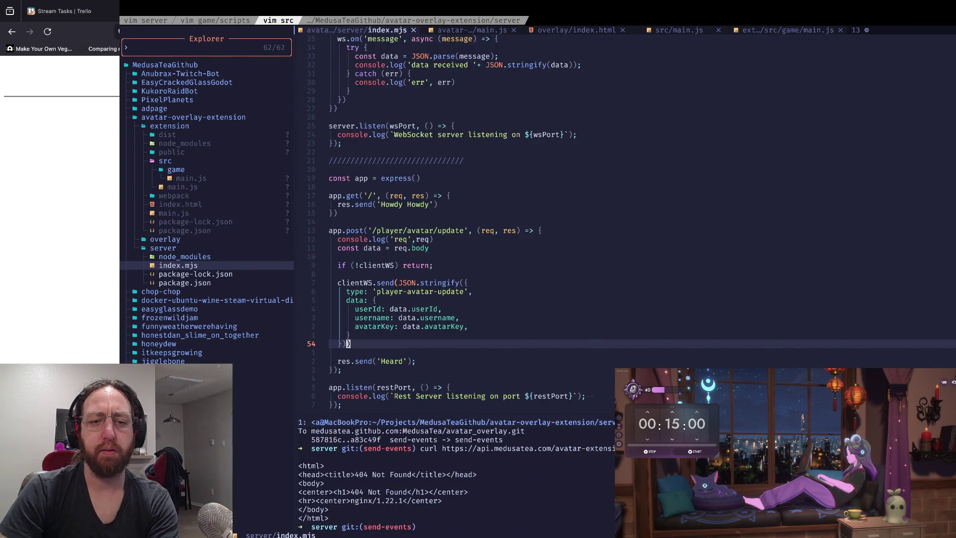
key(super+Left)
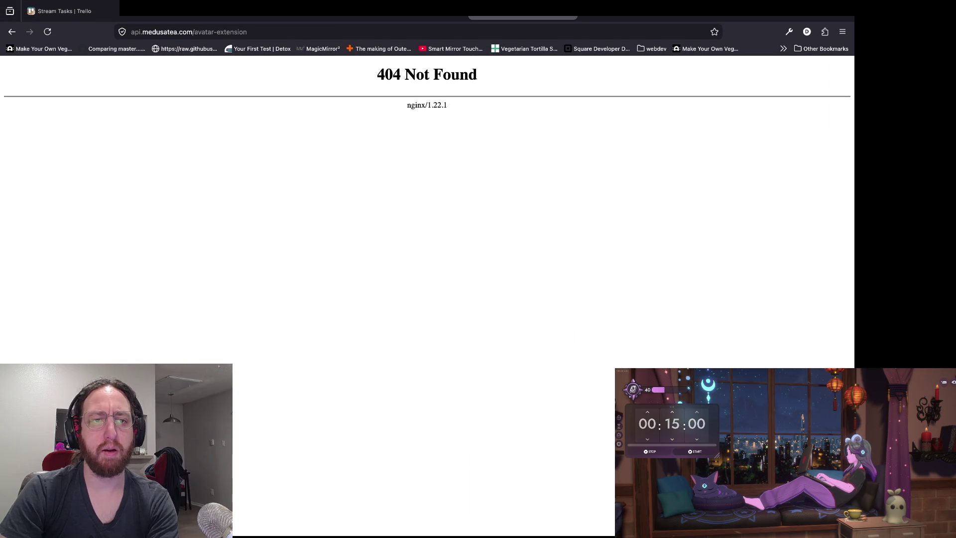
Load the bare api.medusatea.com root, which shows the nginx welcome page
click(154, 31)
click(154, 31)
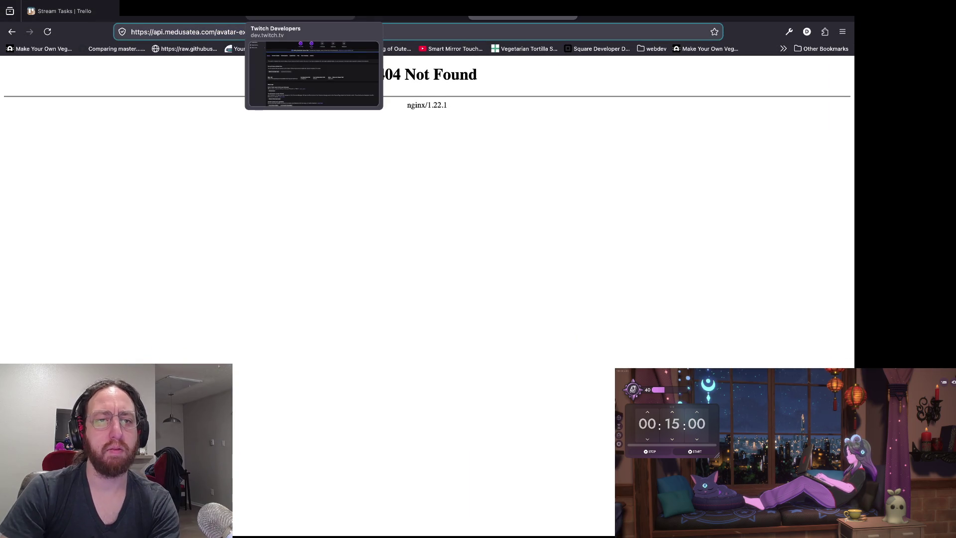
drag(270, 32, 215, 32)
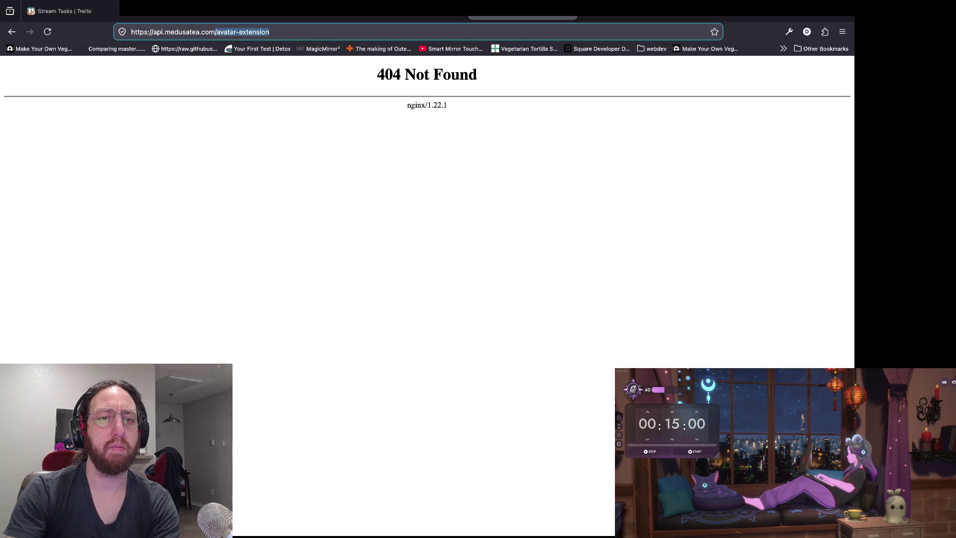
key(BackSpace)
key(Return)
Try the /aasdf and /avatar-extension/ paths; avatar-extension/ still returns 404
click(217, 32)
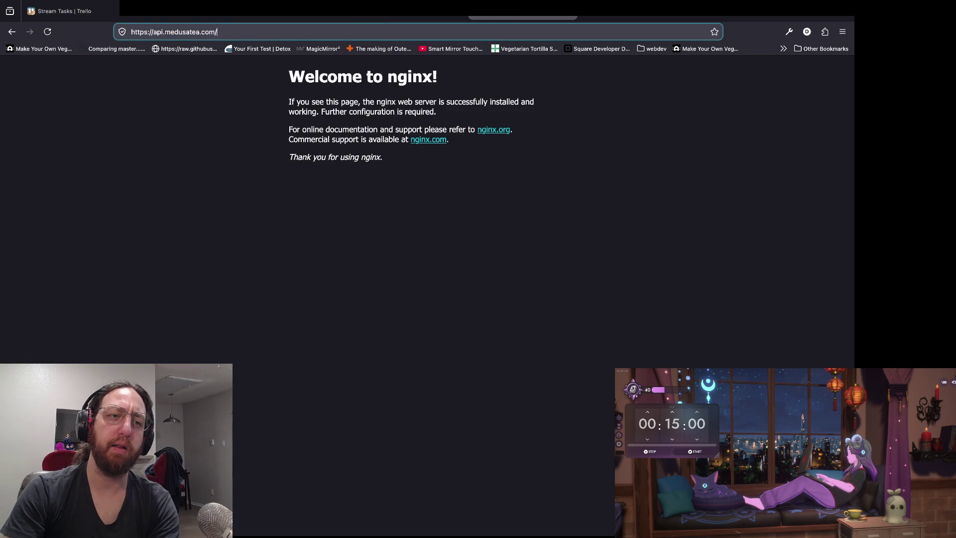
text(aasdf)
key(Return)
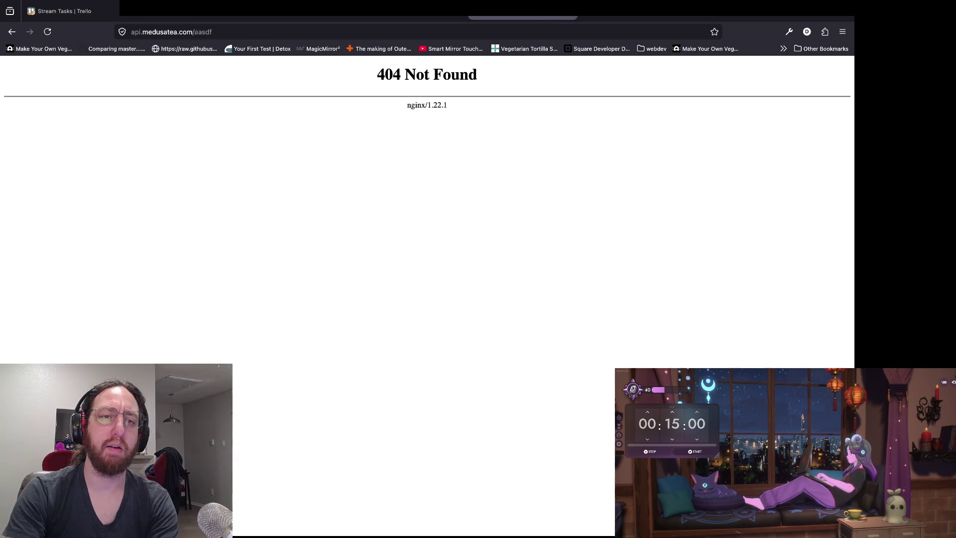
click(235, 32)
key(BackSpace)
key(BackSpace)
key(BackSpace)
text(avat)
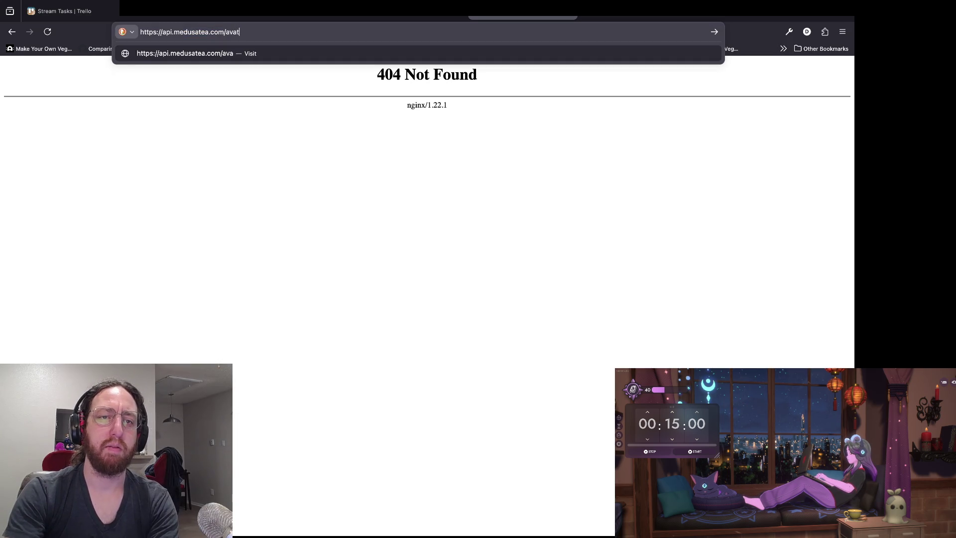
text(ar-extension/)
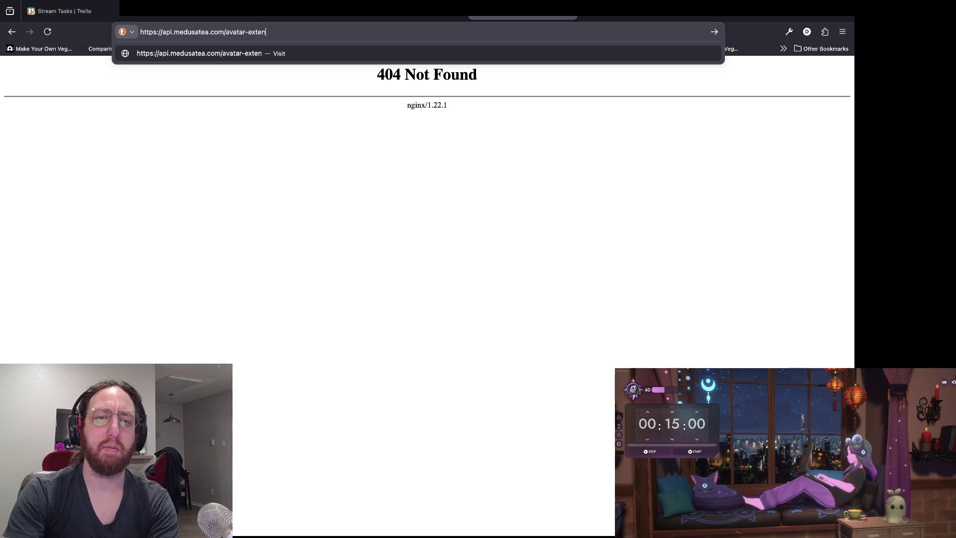
key(Return)
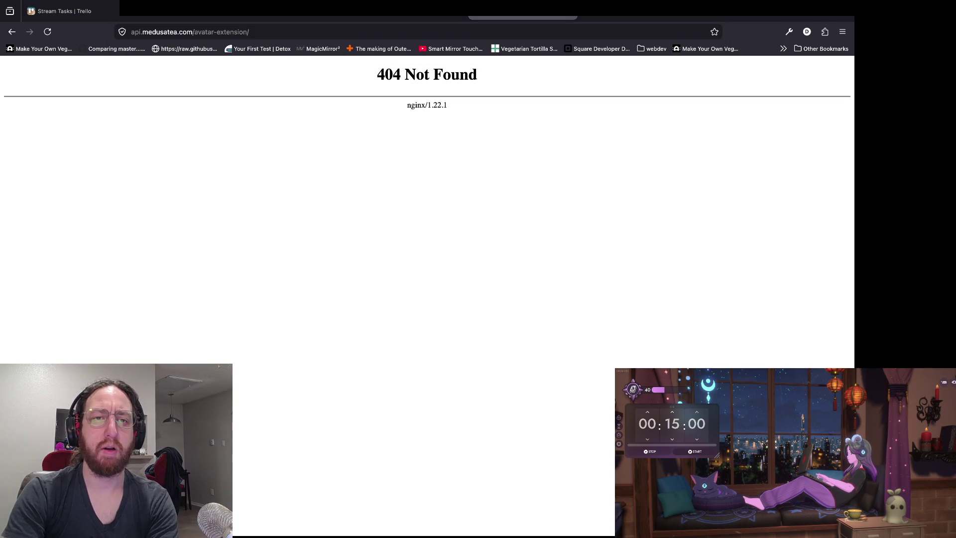
key(super+Tab)
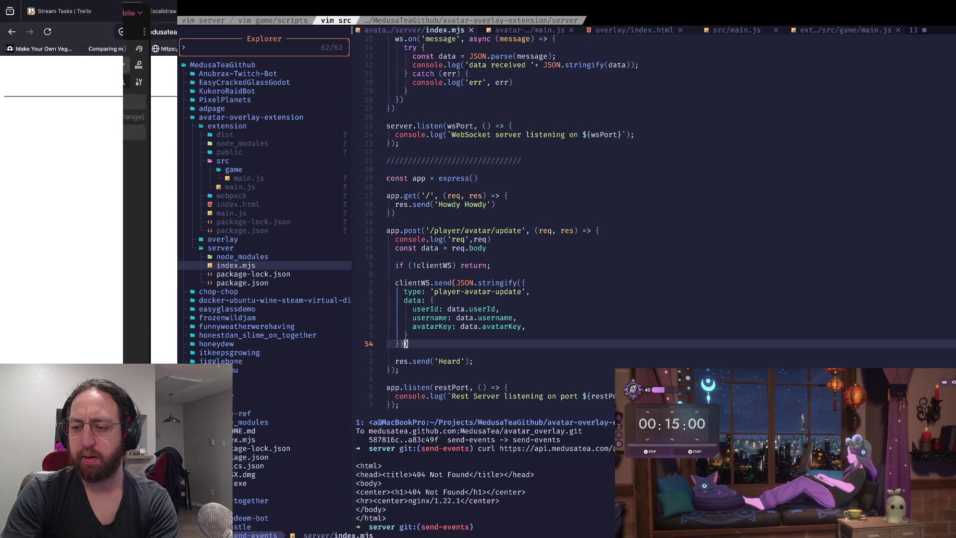
Slide the terminal window aside with Super+Left to reveal the Godot editor
key(super+Left)
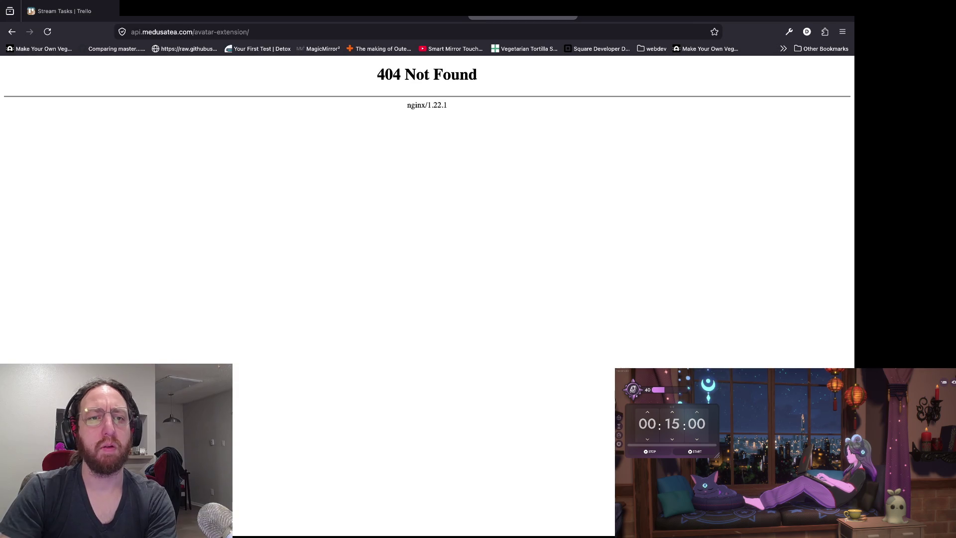
Load api.medusatea.com/avatar-extension/test, which also returns the nginx 404 page
key(ctrl+l)
text(test)
key(Return)
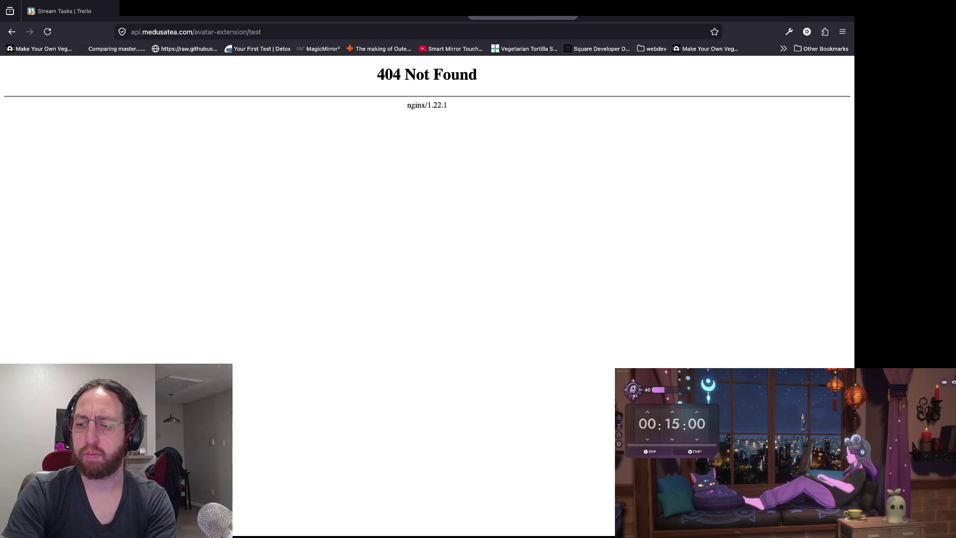
Recheck the username line of the update route's payload in Neovim, then move to the droplet console
key(super+Tab)
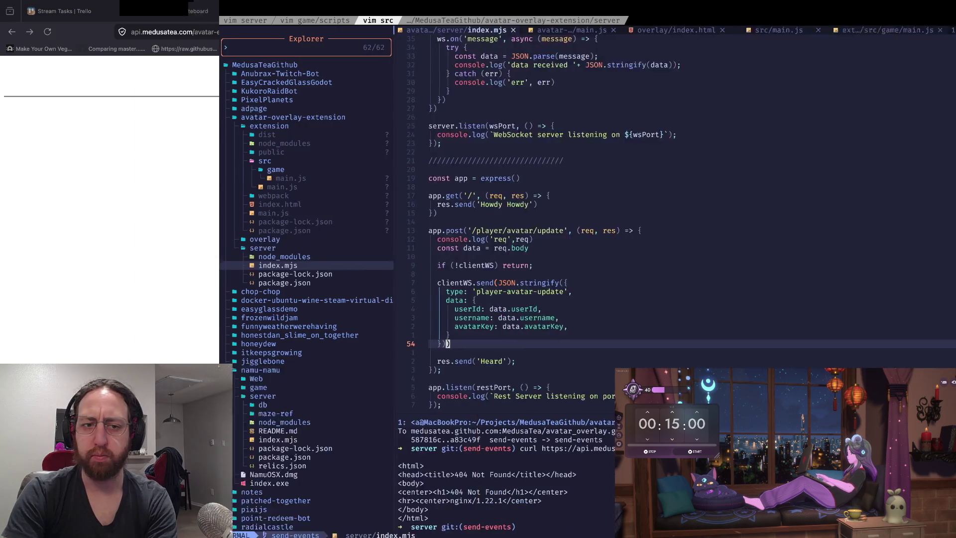
key(k)
key(k)
key(k)
key(k)
key(k)
key(k)
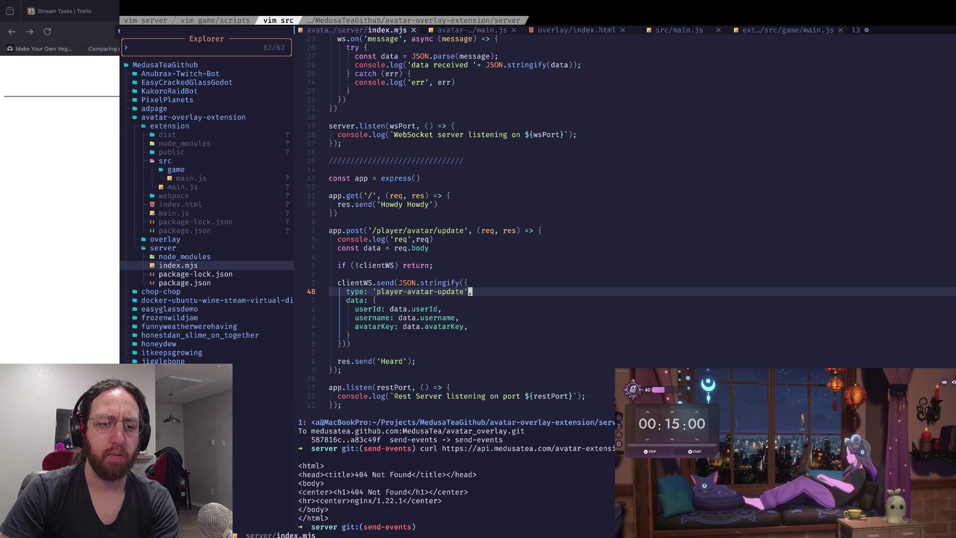
key(super+Tab)
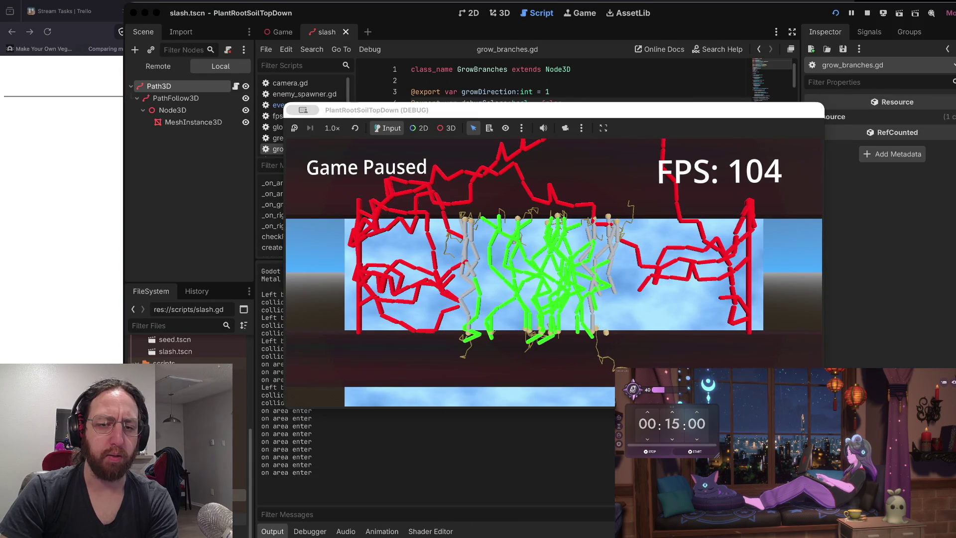
key(super+Tab)
key(super+Tab)
key(super+Tab)
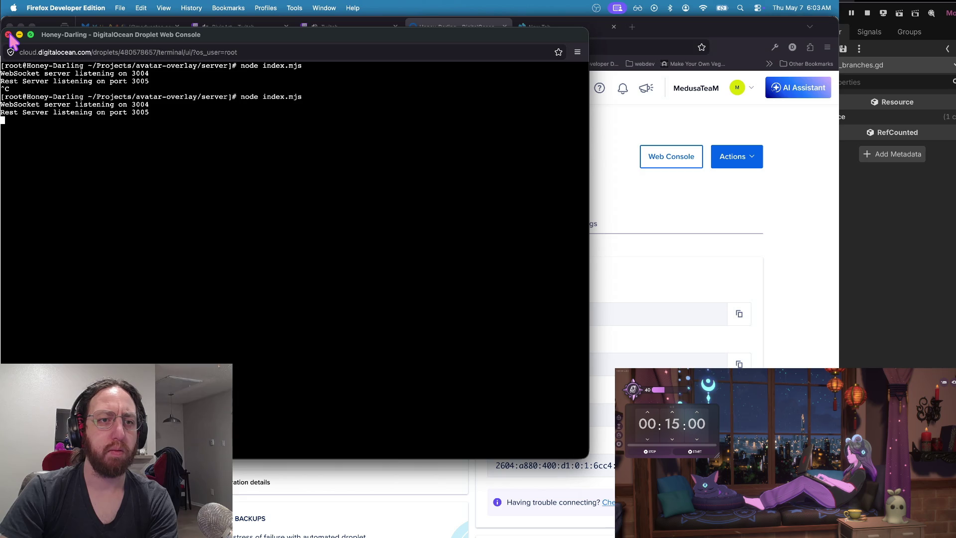
Reposition the Droplet Web Console showing WebSocket on 3004 and REST on 3005, then return to Godot
mouse_move(145, 43)
mouse_down()
mouse_move(313, 93)
mouse_move(281, 85)
mouse_up()
key(super+Tab)
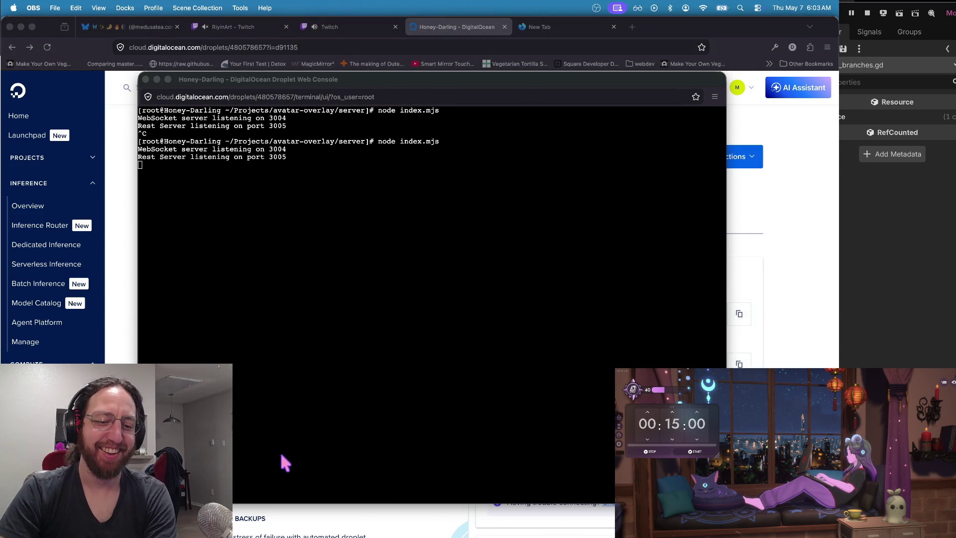
key(super+Tab)
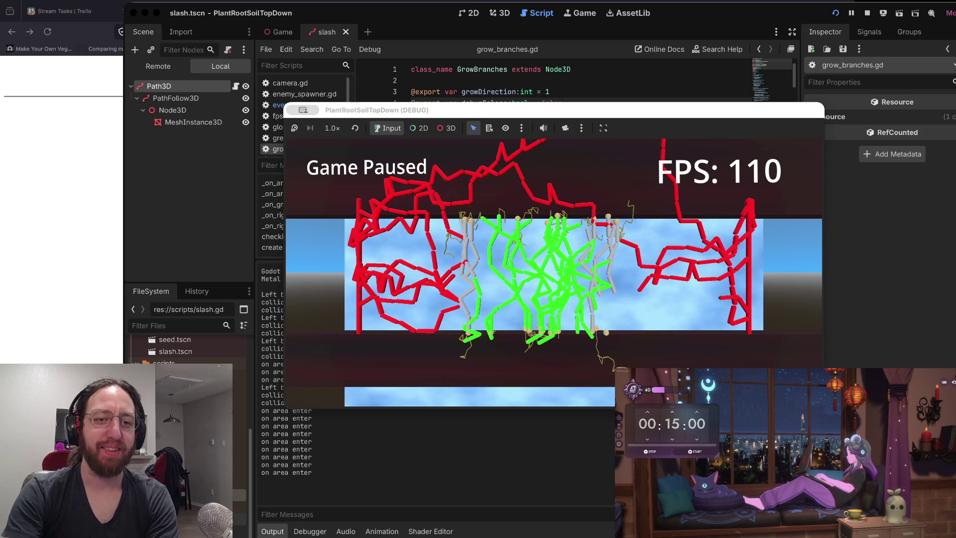
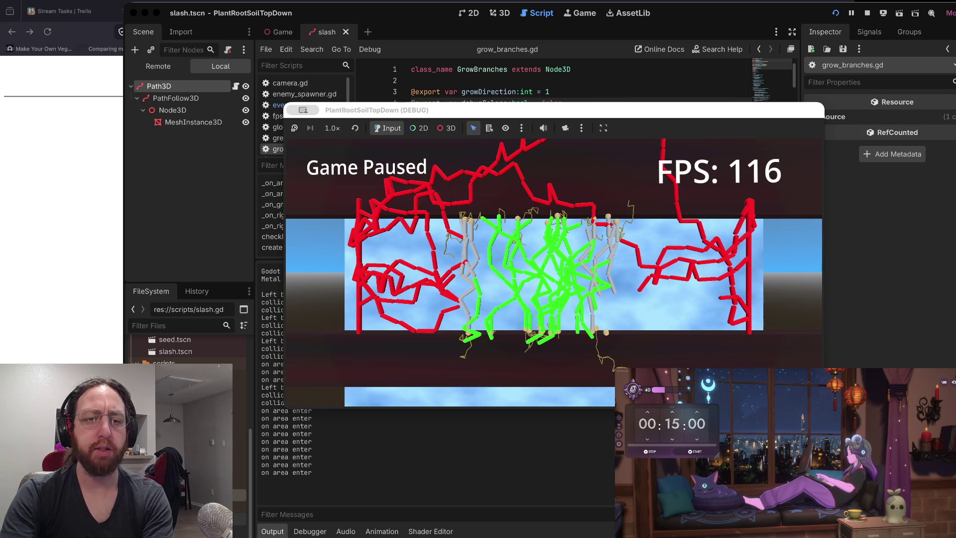
Run `node index.mjs` in the terminal to start the server on ports 3004 and 3005
key(ctrl+Right)
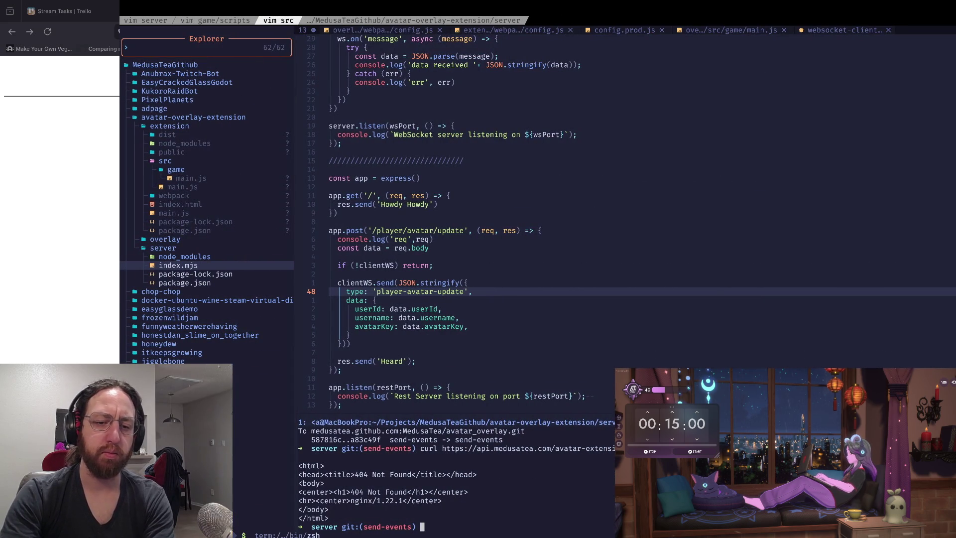
text(node index.mjs)
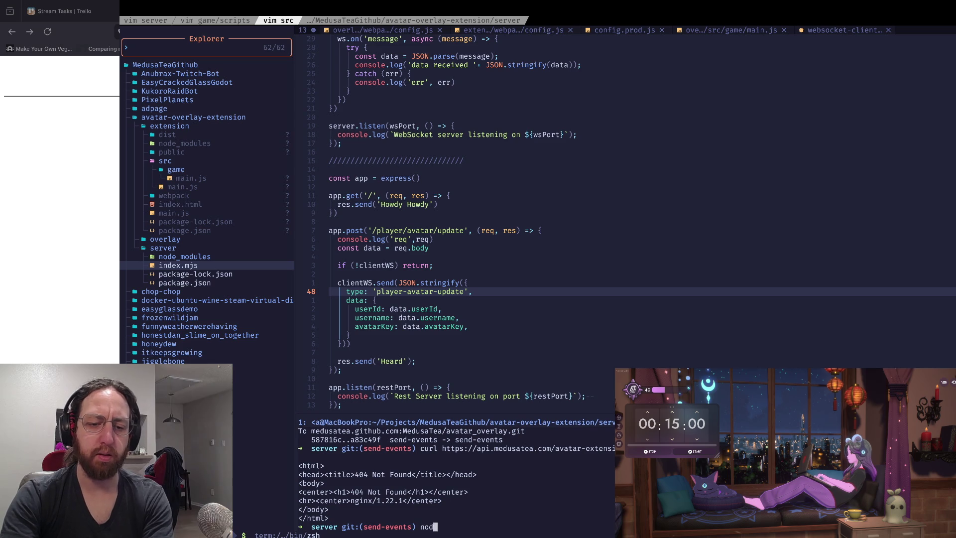
key(Return)
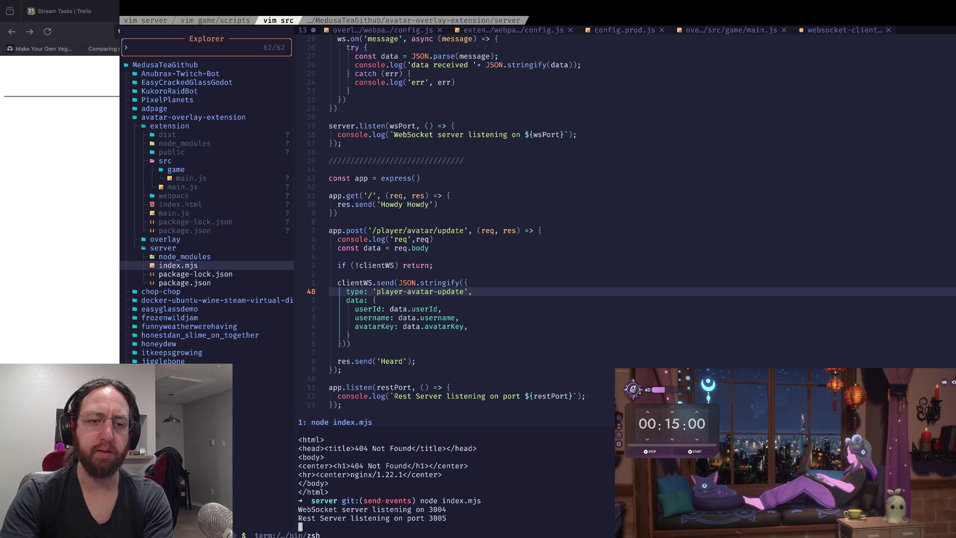
key(super+Tab)
Load localhost:3005 (Howdy Howdy) and localhost:3005/test (Cannot GET /test) in a new tab
key(ctrl+t)
text(localh)
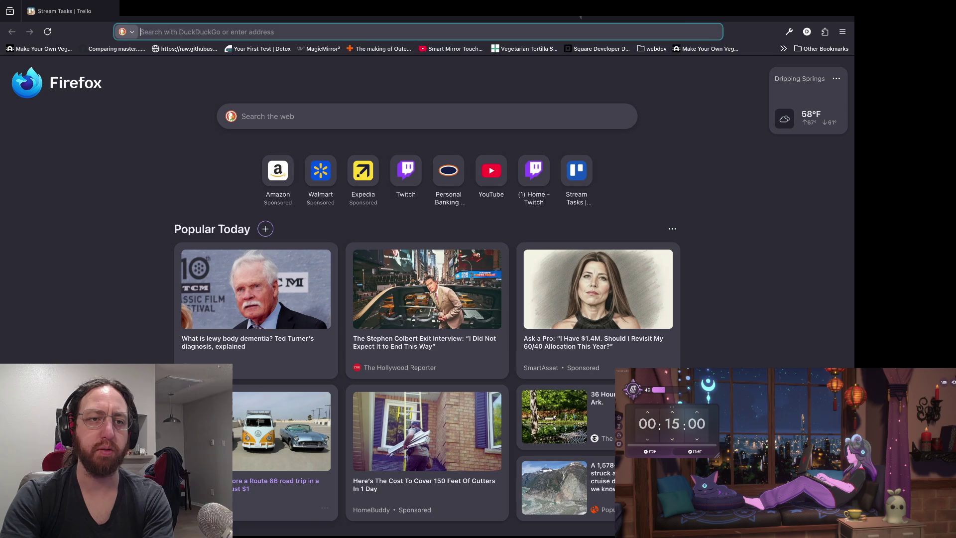
text(ost:3005)
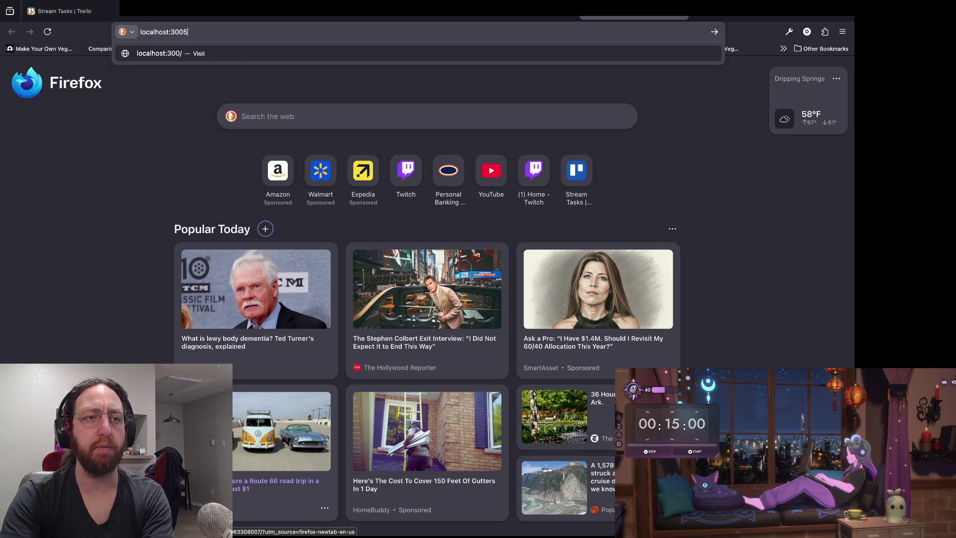
key(Return)
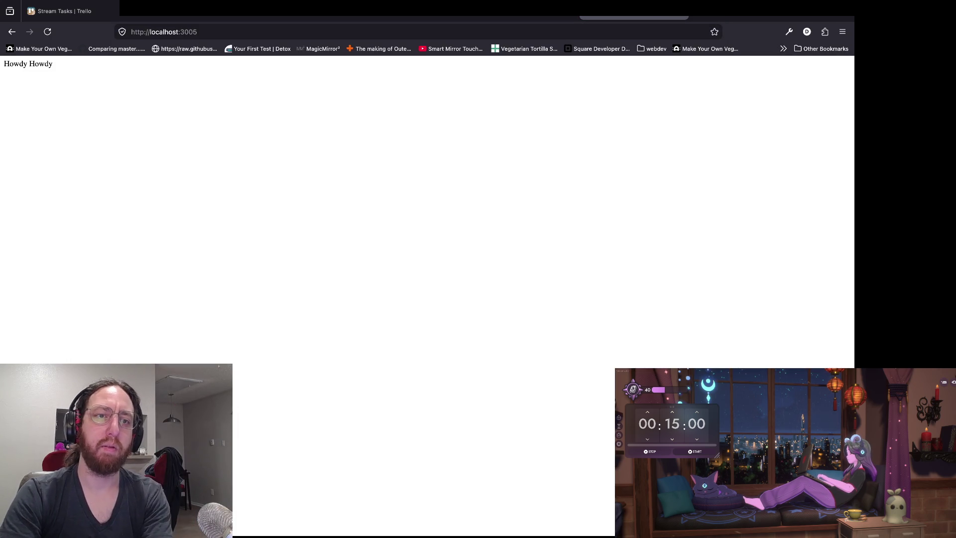
key(ctrl+l)
text(/test)
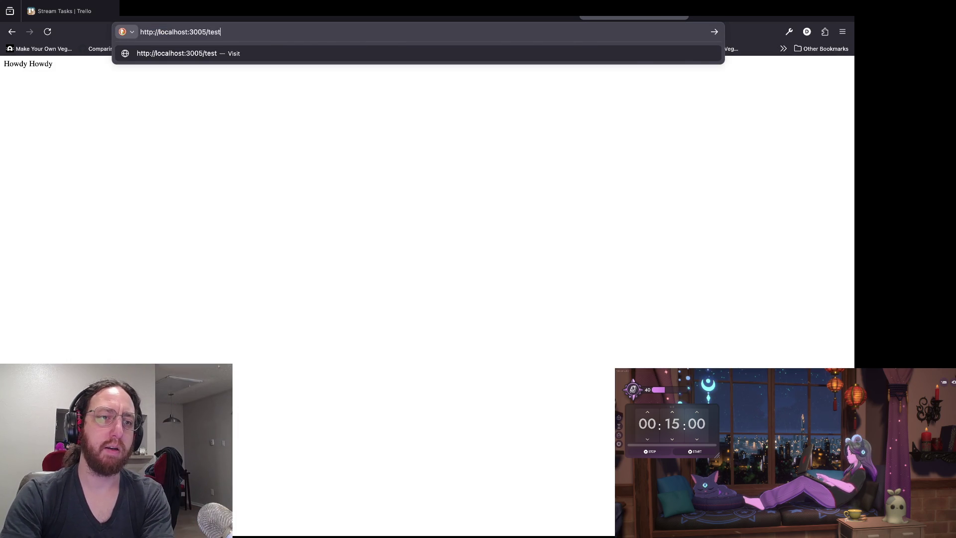
key(Return)
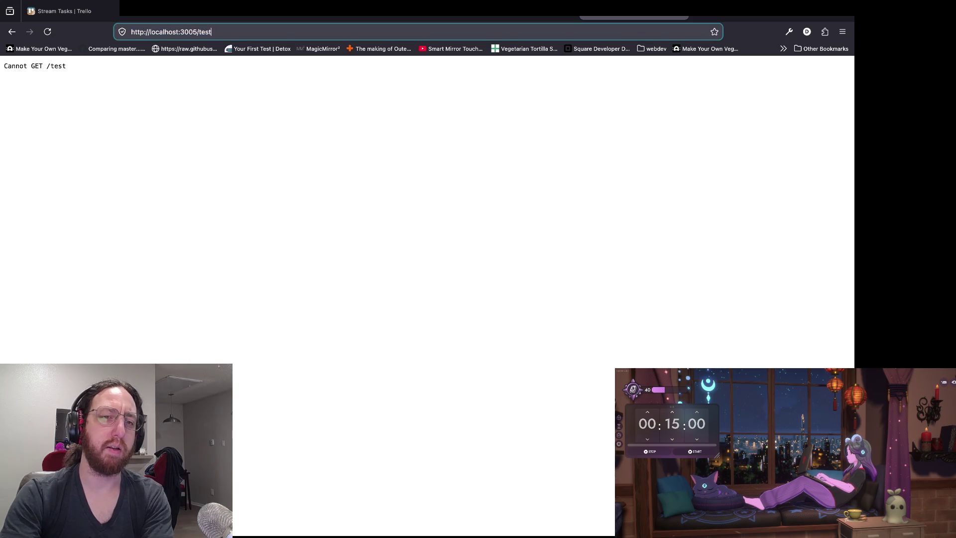
Return to the server code session showing index.mjs
key(super+Tab)
key(super+Tab)
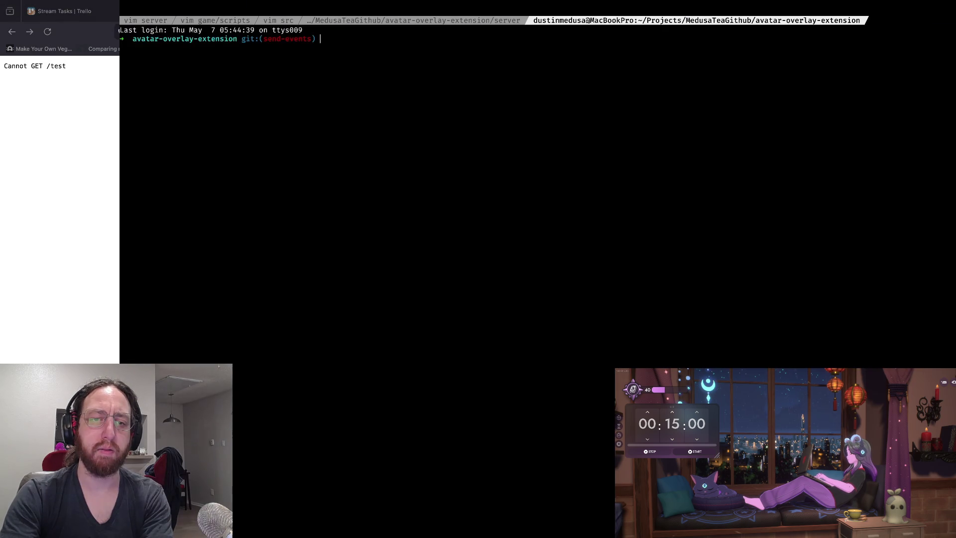
key(super+Tab)
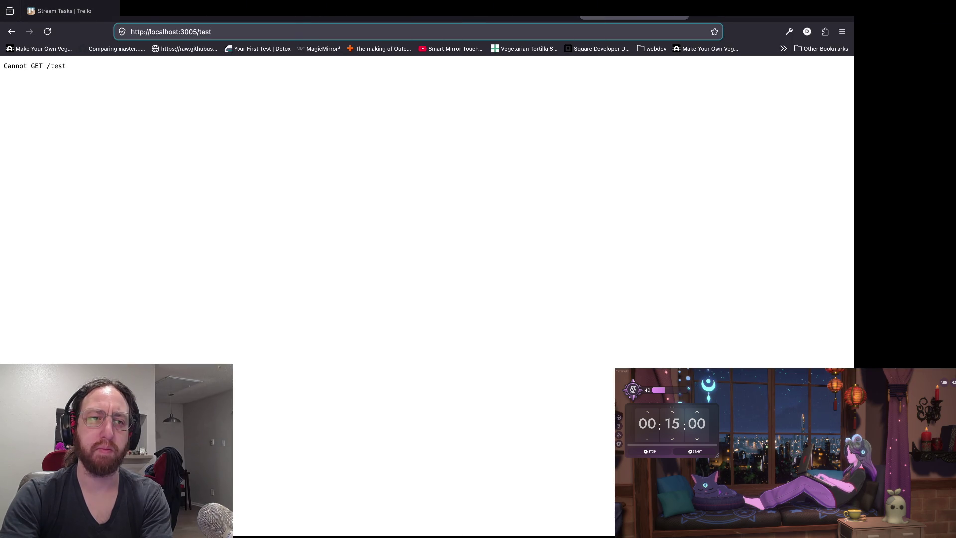
key(super+Tab)
key(ctrl+shift+Tab)
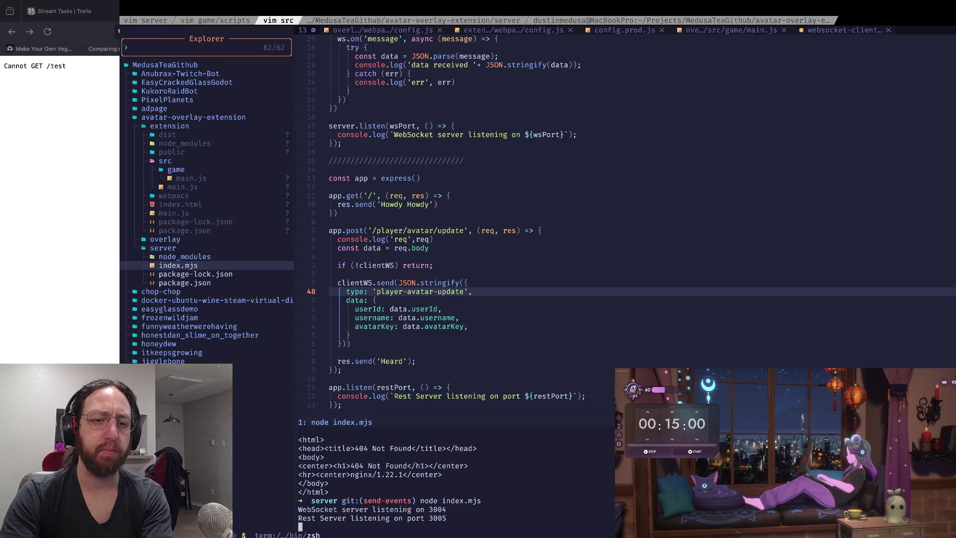
Duplicate the app.get root route block and change it to a '/test' route replying 'Howdy test'
key(ctrl+shift+Tab)
key(ctrl+Tab)
text(kk)
key(ctrl+k)
key(k)
key(k)
key(k)
key(k)
key(k)
key(k)
key(V)
key(j)
key(j)
key(y)
key(p)
key(w)
key(w)
key(w)
text(atest)
key(Escape)
text(jwcwtest)
Save index.mjs with :w and restart the node server
key(Escape)
key(colon)
text(w)
key(Return)
key(ctrl+w)
key(j)
key(i)
key(ctrl+c)
key(Up)
key(Return)
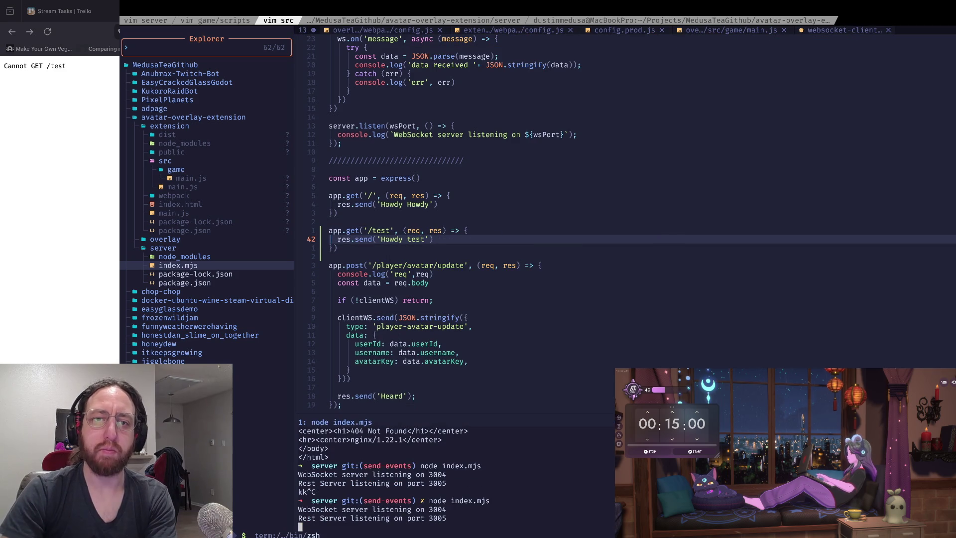
Reload localhost:3005/test in Firefox to see 'Howdy test'
key(super+Tab)
key(super+l)
key(Return)
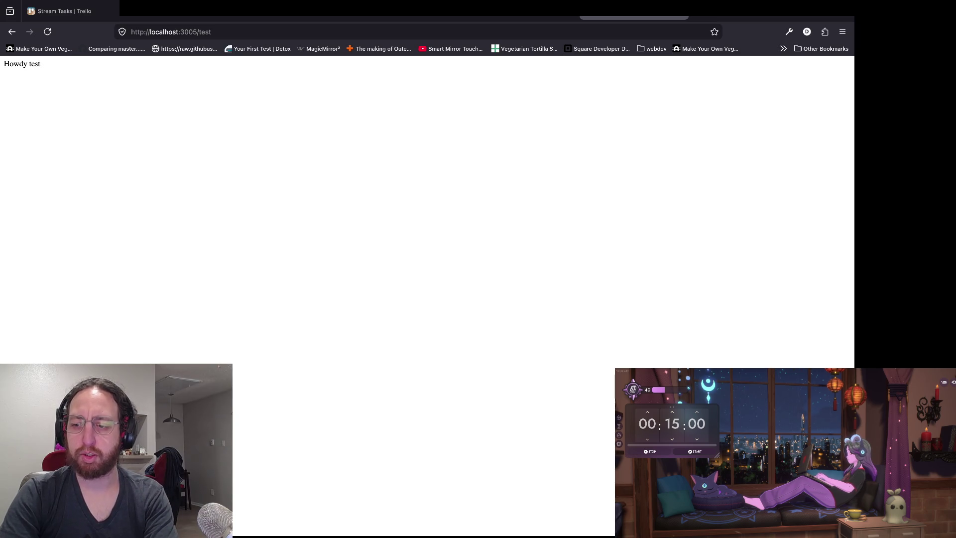
Stop the server and review the /test route change with git status and git diff -w
key(super+Tab)
key(Escape)
text(j)
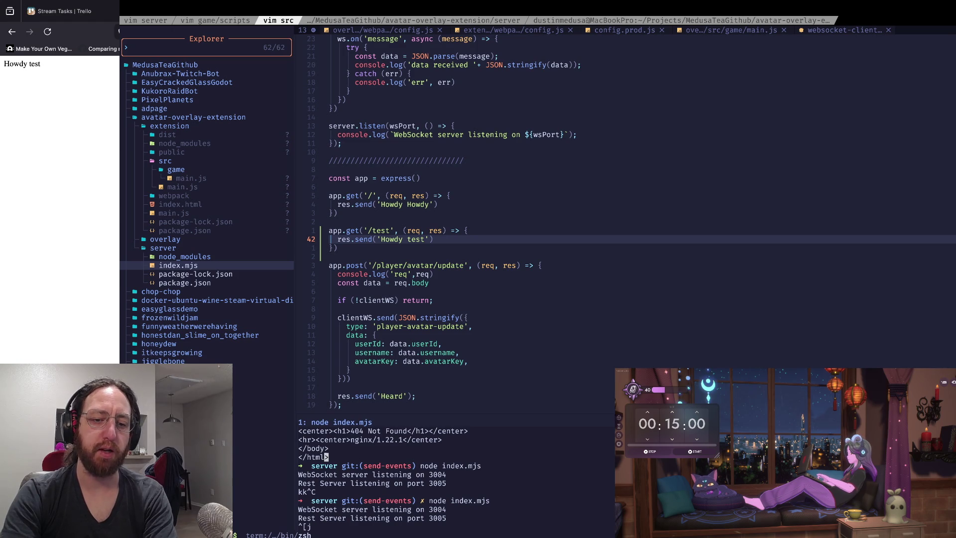
key(ctrl+c)
key(ctrl+c)
text(git status)
key(Return)
text(git diff -w)
key(Return)
Close the diff, clear the terminal, and return to the /test route in index.mjs
key(j)
key(j)
key(j)
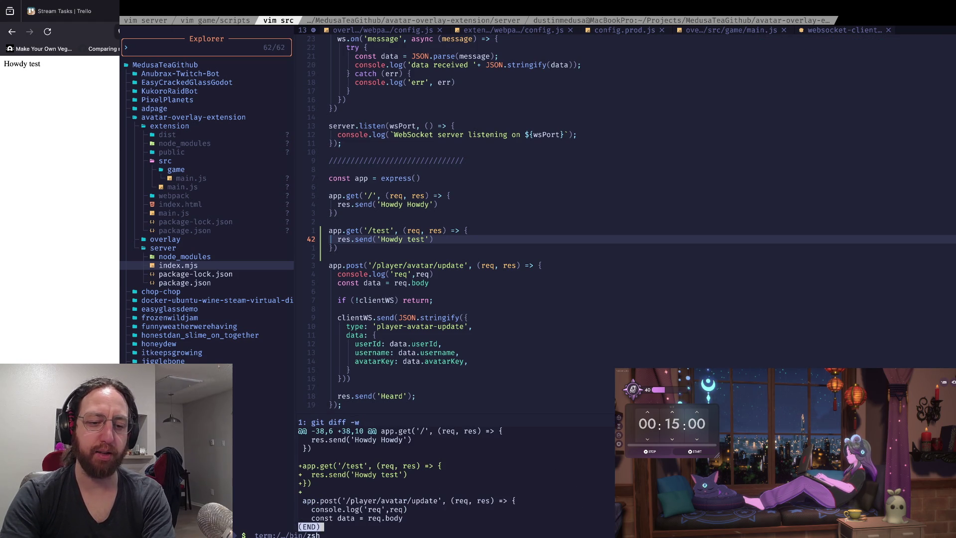
text(qclear)
key(Return)
key(ctrl+k)
key(k)
key(k)
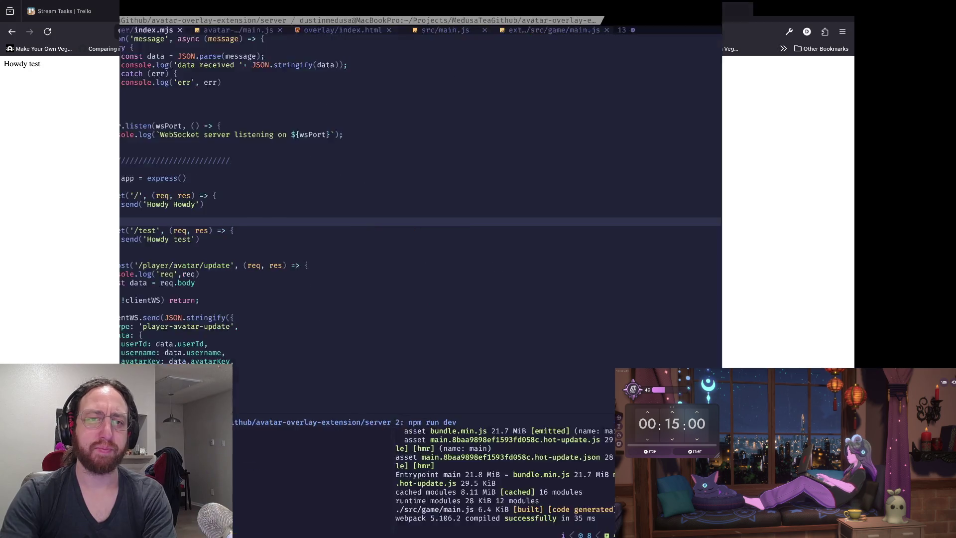
Reload api.medusatea.com/avatar-extension/test in Firefox, which returns 404 Not Found
key(super+Tab)
key(super+r)
key(super+l)
key(Return)
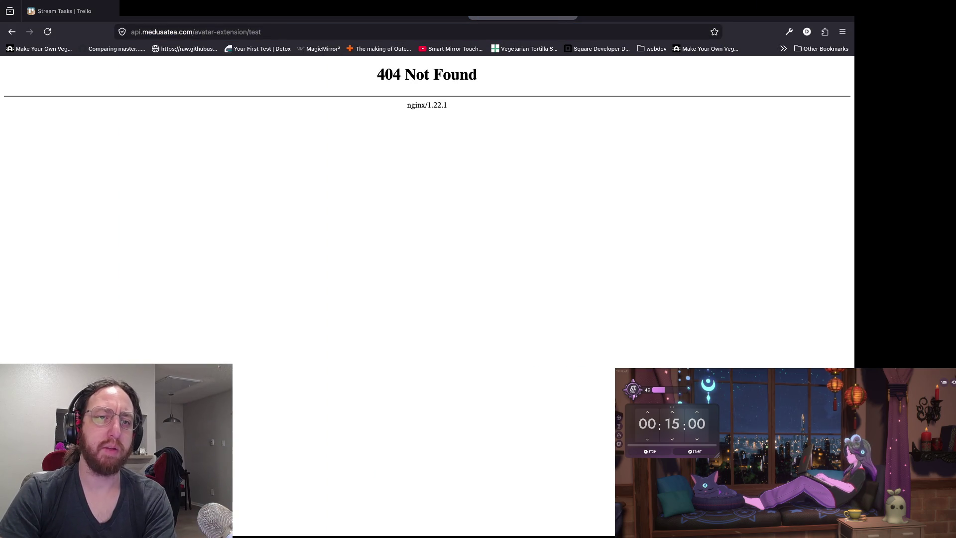
Replace /test with :3005 on the deployed avatar-extension URL and load it
key(super+l)
key(Right)
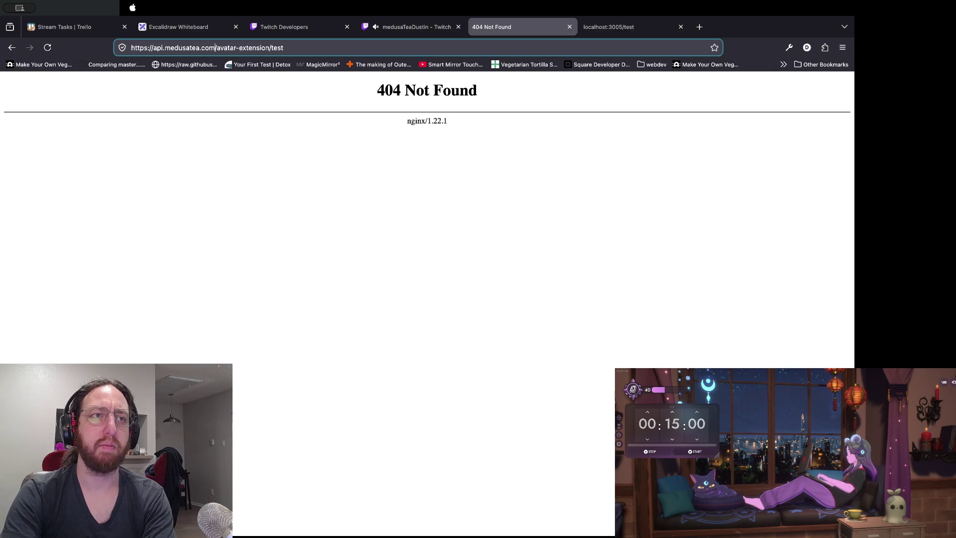
click(215, 47)
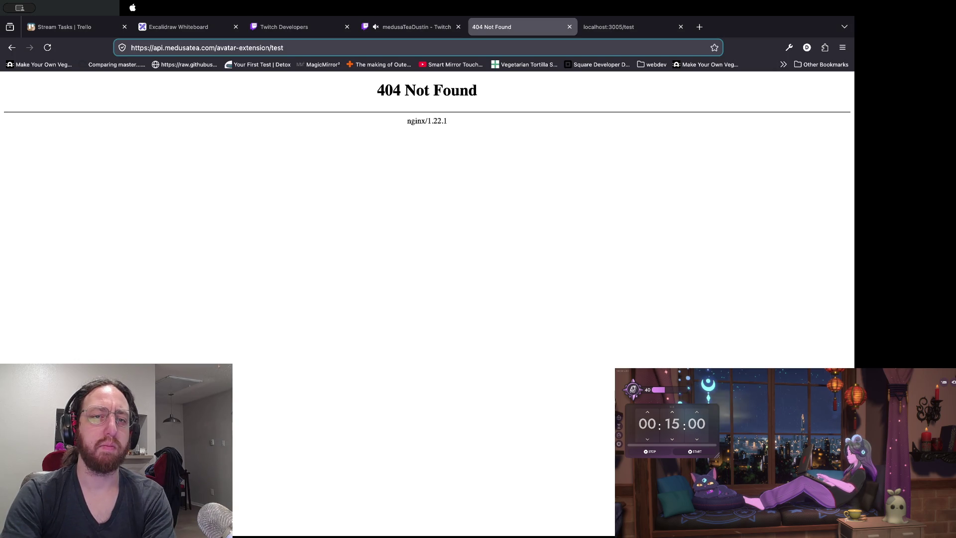
key(ctrl+Right)
key(ctrl+Right)
key(ctrl+Right)
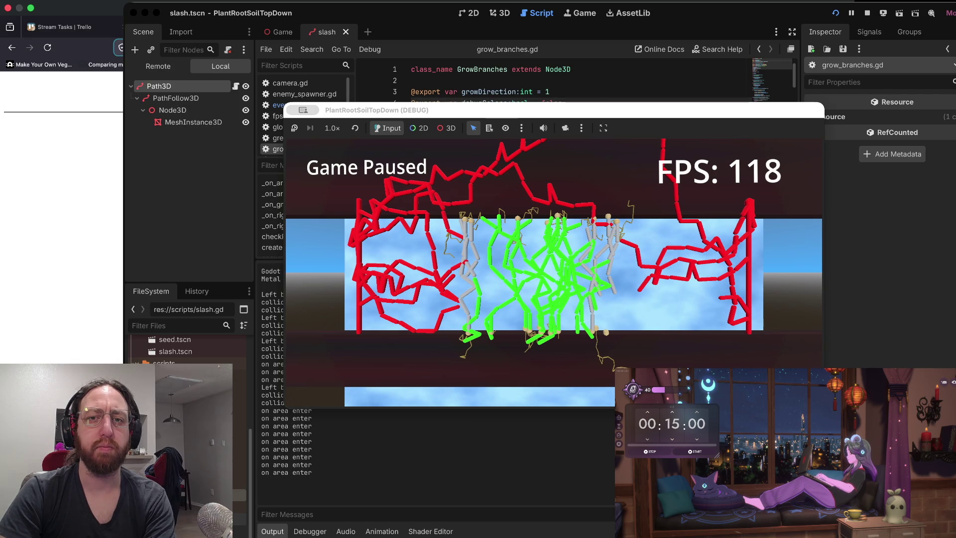
key(ctrl+Right)
key(ctrl+Right)
key(ctrl+Right)
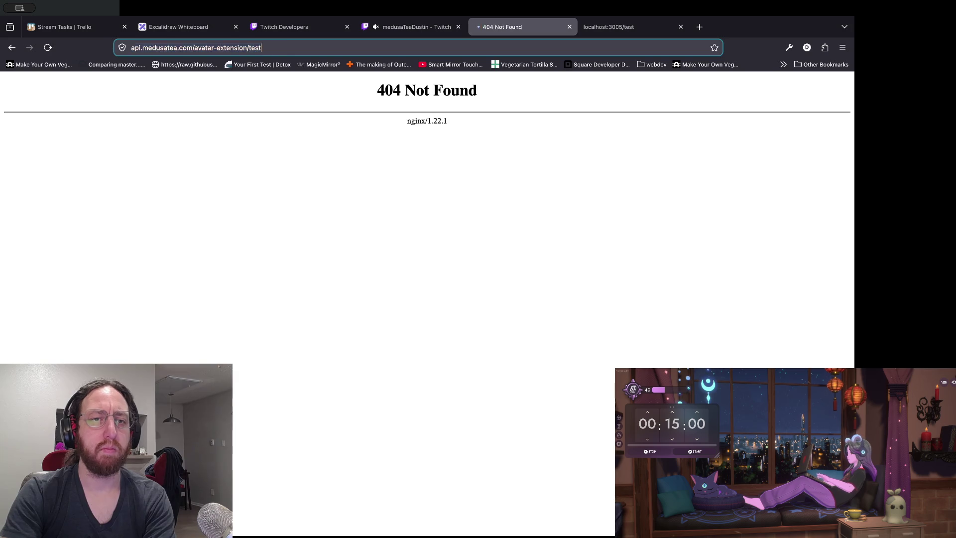
click(284, 47)
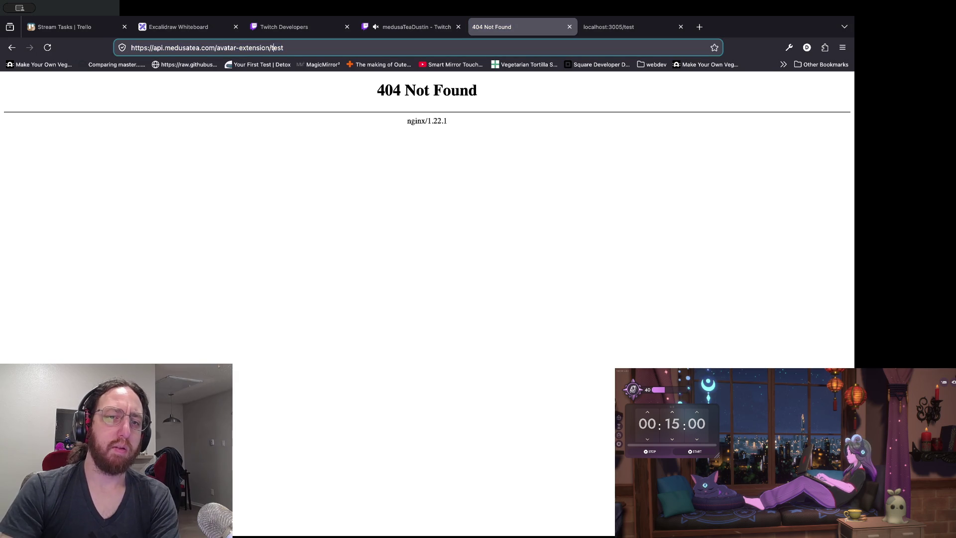
key(BackSpace)
key(BackSpace)
key(BackSpace)
text(:3005)
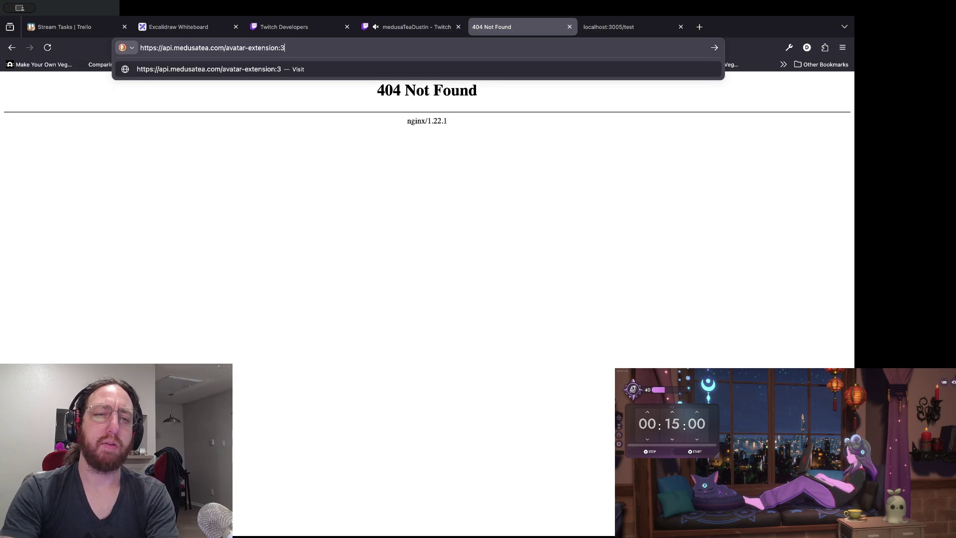
key(Return)
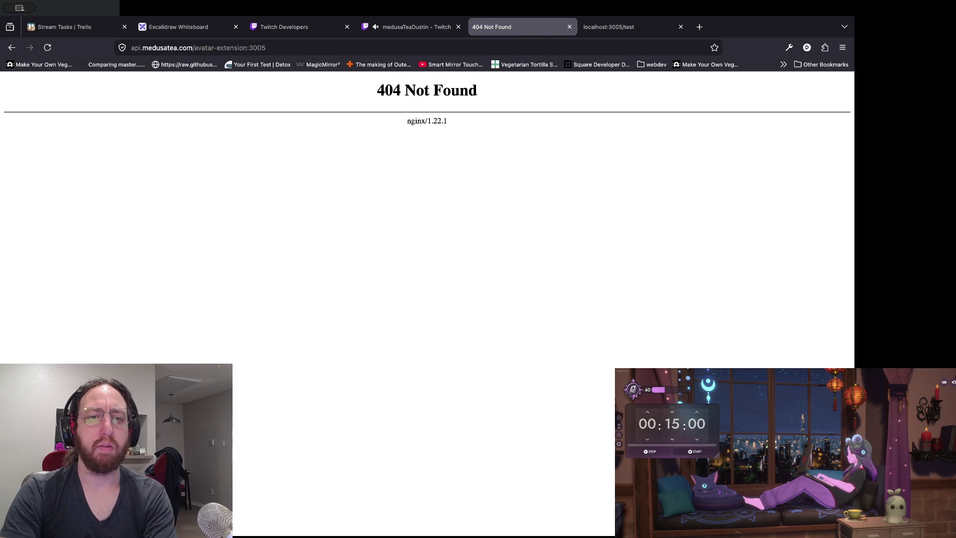
Try avatar-extension:3005/test, then api.medusatea.com:3005/test without the avatar-extension path
click(199, 47)
click(279, 48)
text(/test)
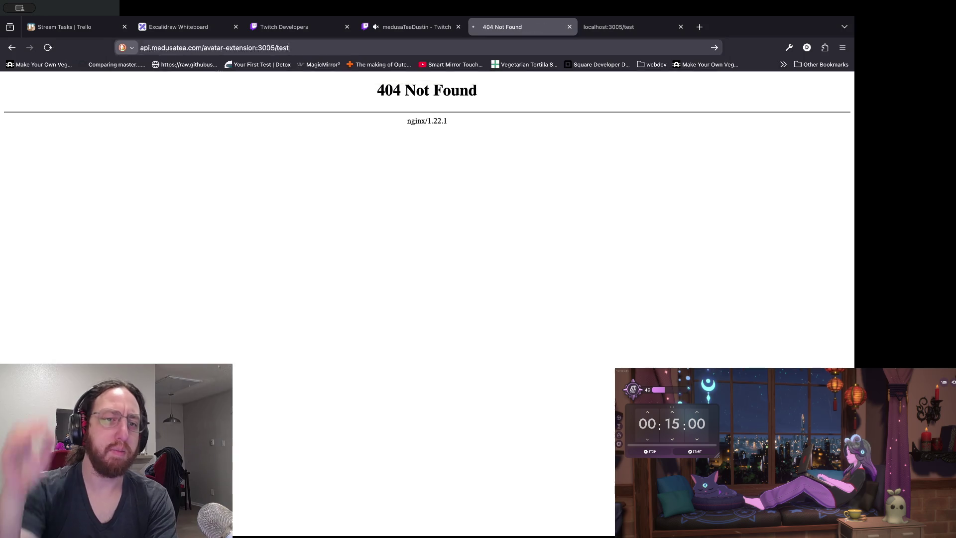
key(Return)
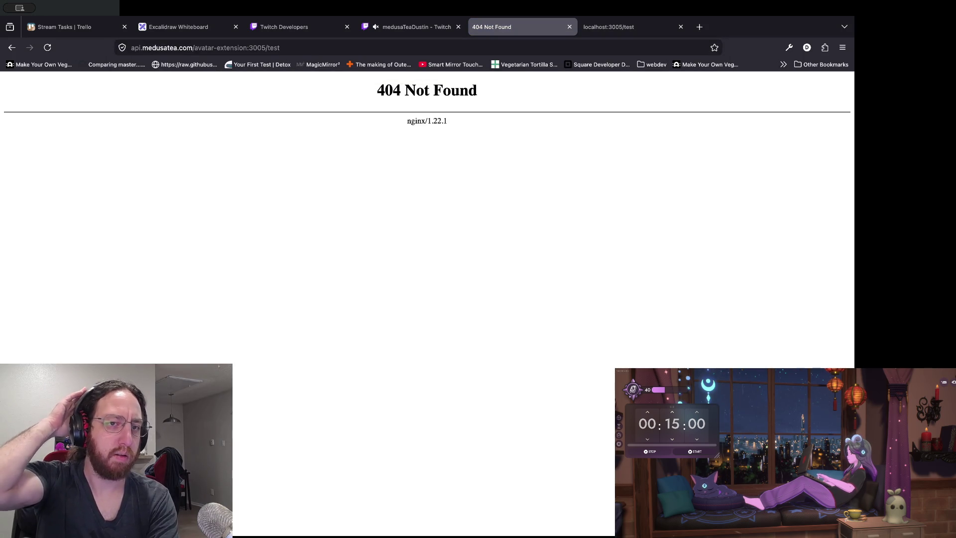
double_click(279, 31)
key(BackSpace)
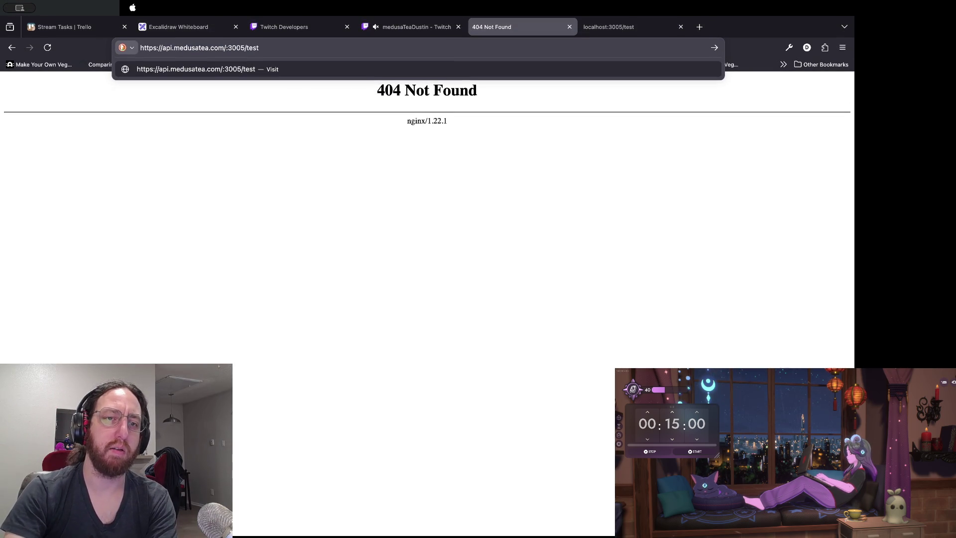
key(BackSpace)
key(Return)
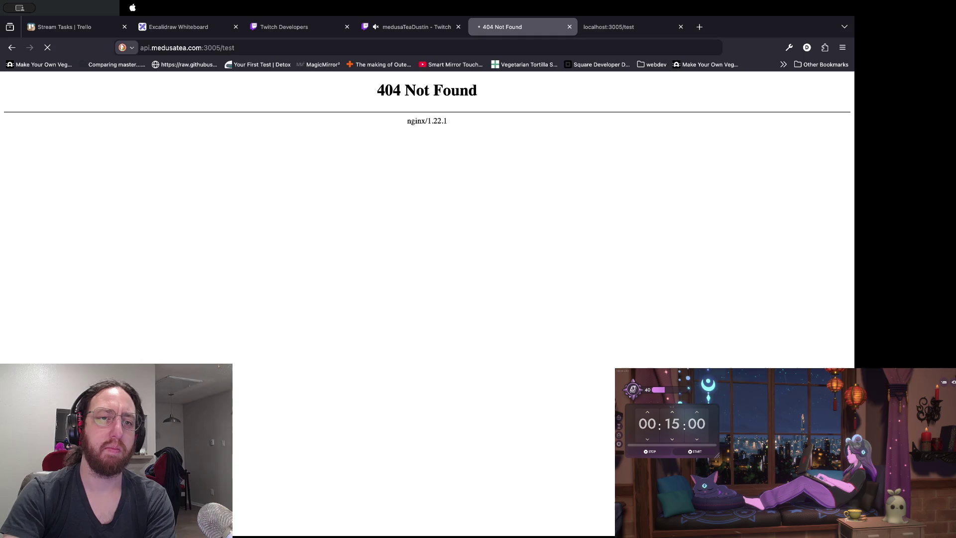
Load api.medusatea.com:3005 without /test and open the developer tools
key(super+l)
key(BackSpace)
key(BackSpace)
key(BackSpace)
key(Return)
key(super+alt+e)
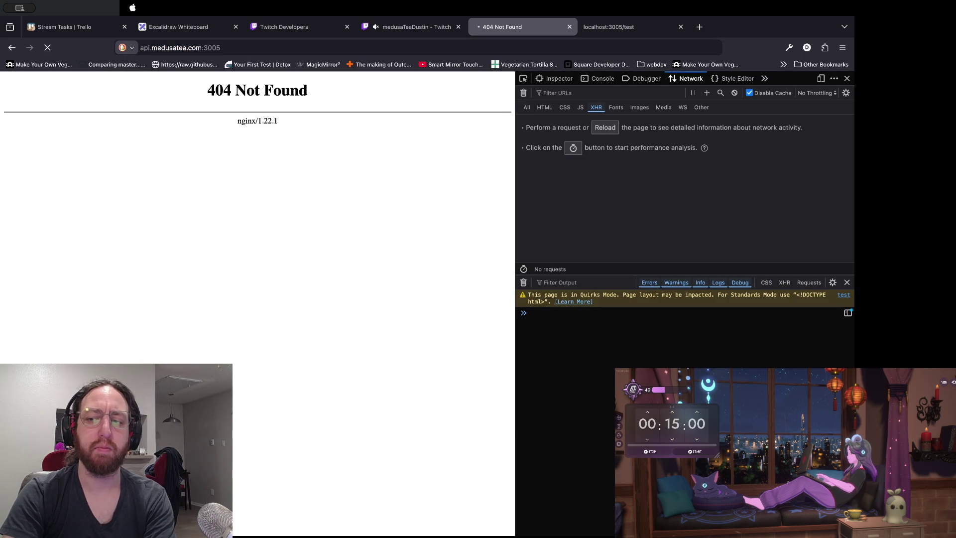
Reload the api.medusatea.com:3005 address
key(super+l)
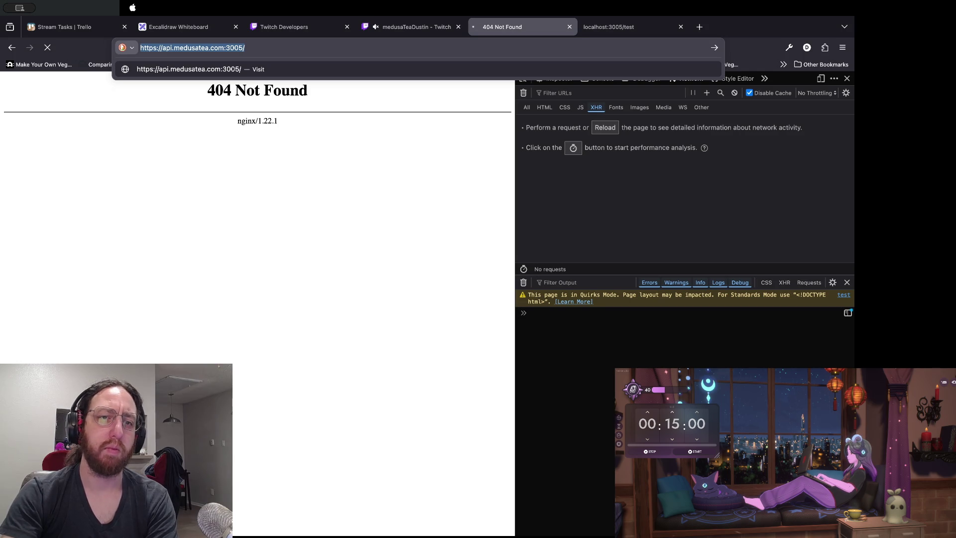
click(245, 48)
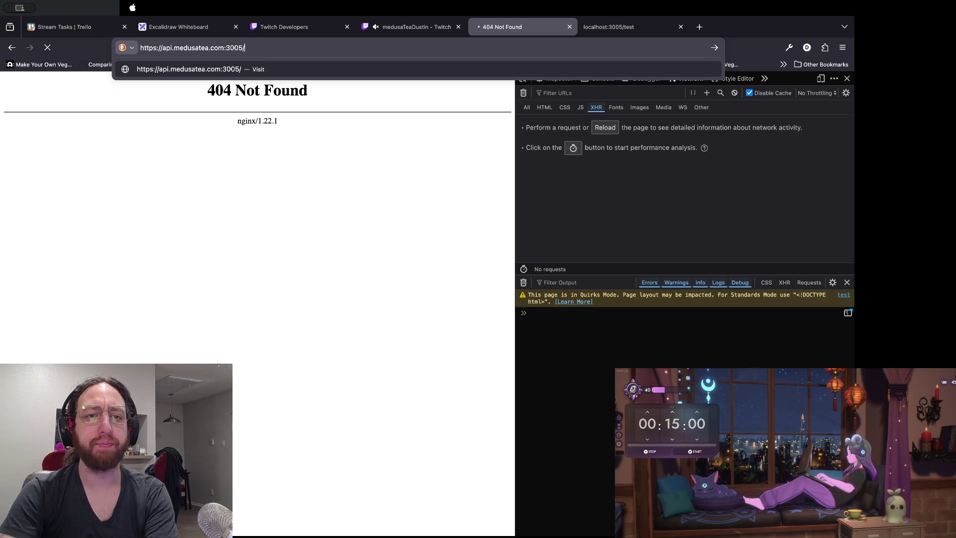
key(Return)
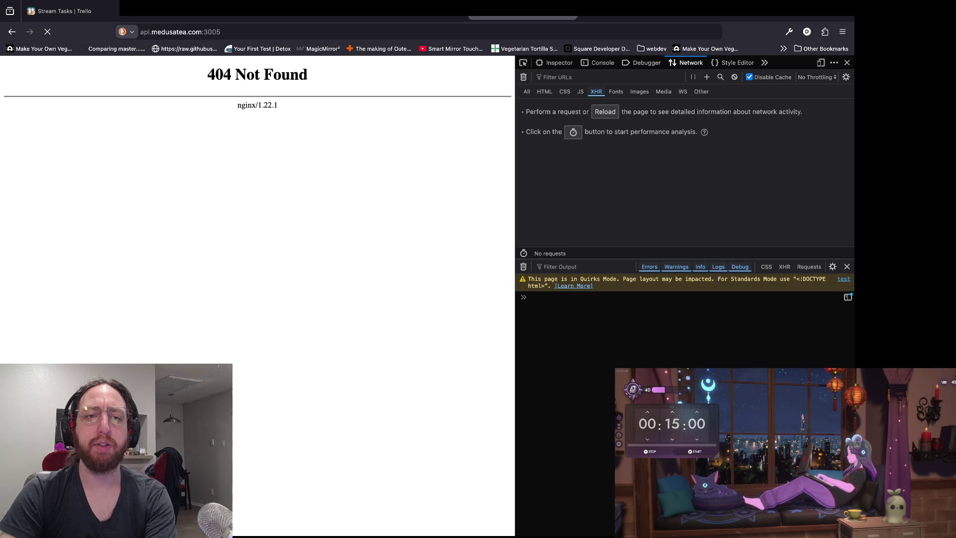
triple_click(258, 74)
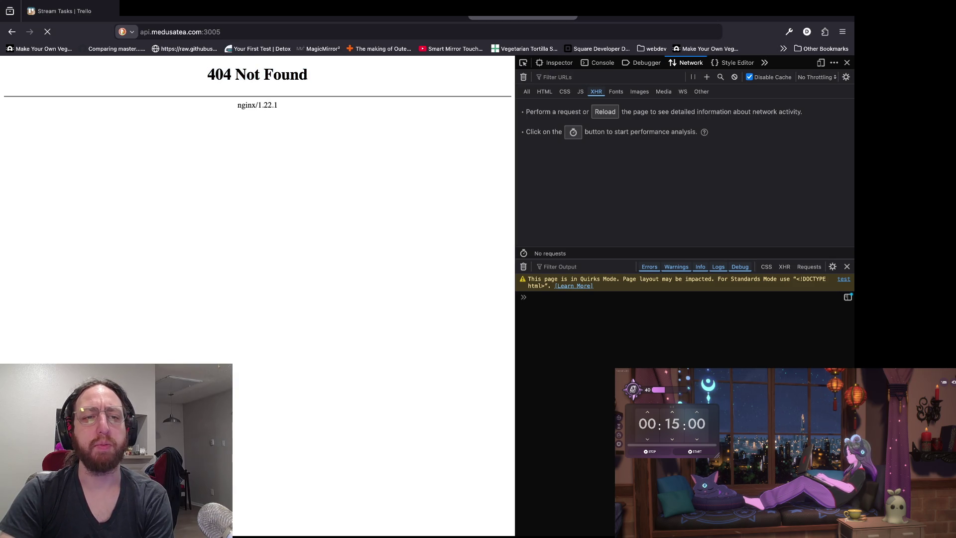
Rework the address, inserting /avatar-extension after the domain and appending /test
click(181, 31)
click(218, 32)
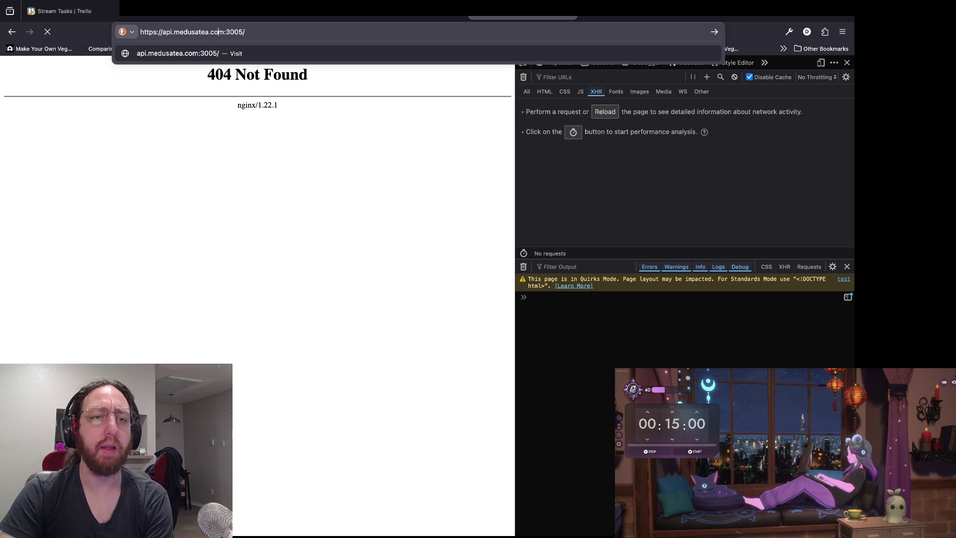
key(shift+Home)
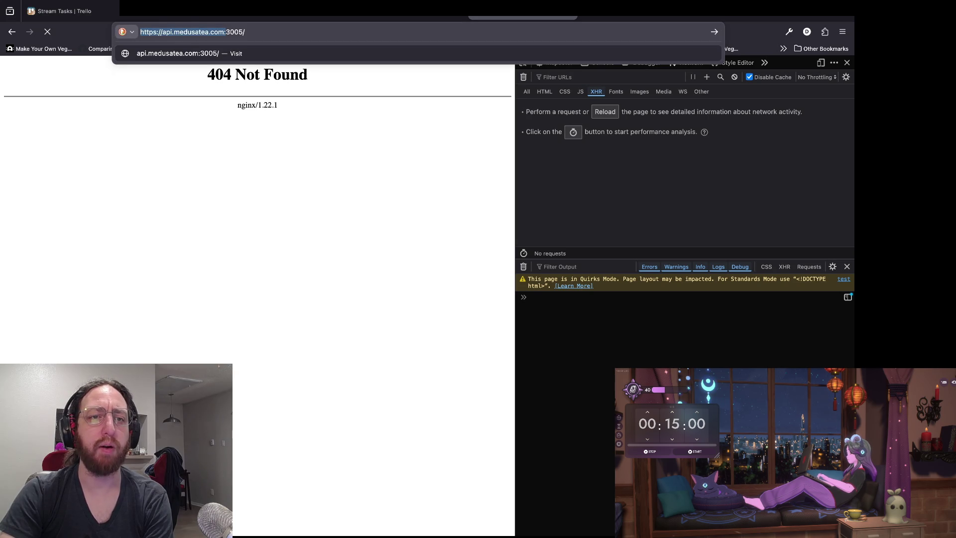
text(api.medusatea.com:)
key(End)
key(BackSpace)
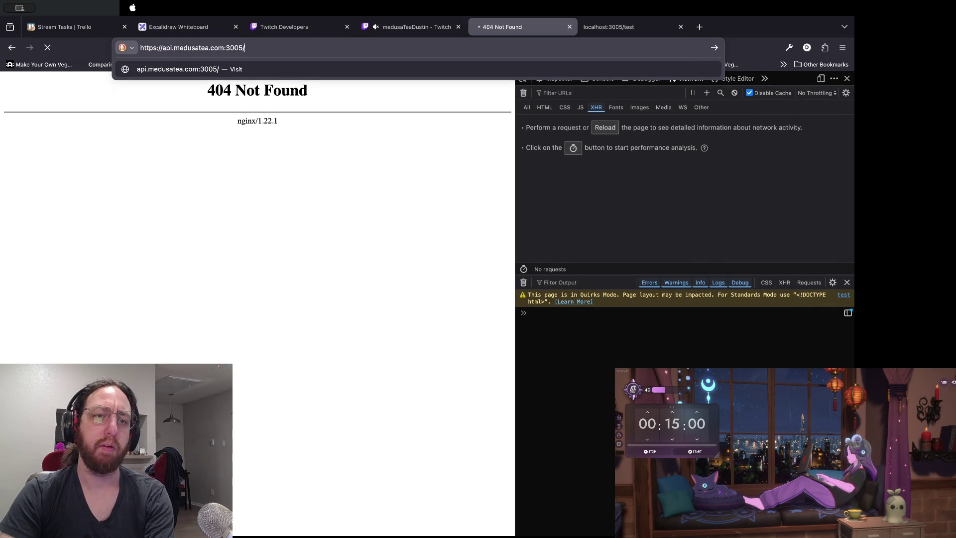
text(/test)
click(226, 47)
text(/avatar-extension)
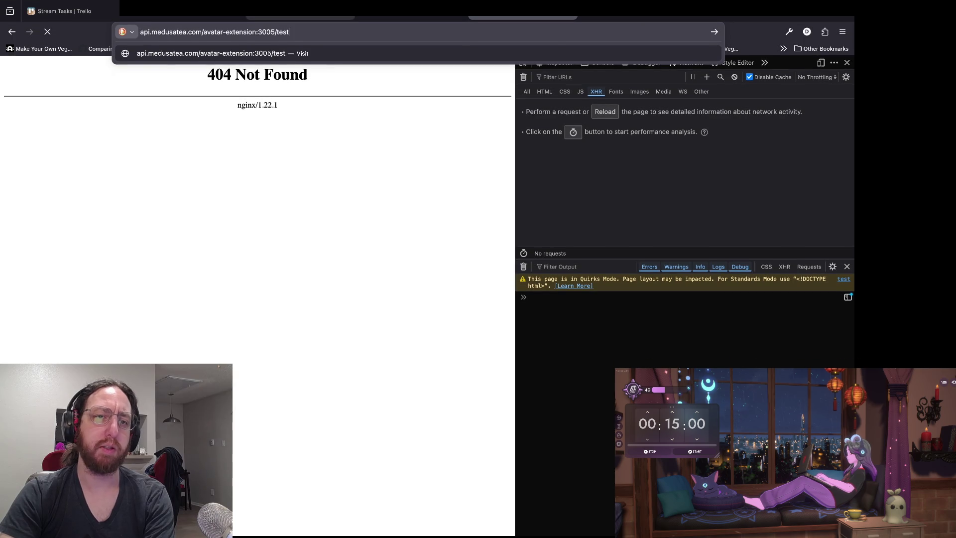
Drop the 3005 port and load avatar-extension/test, then avatar-extension alone, both 404
key(shift+Right)
key(shift+Right)
key(shift+Right)
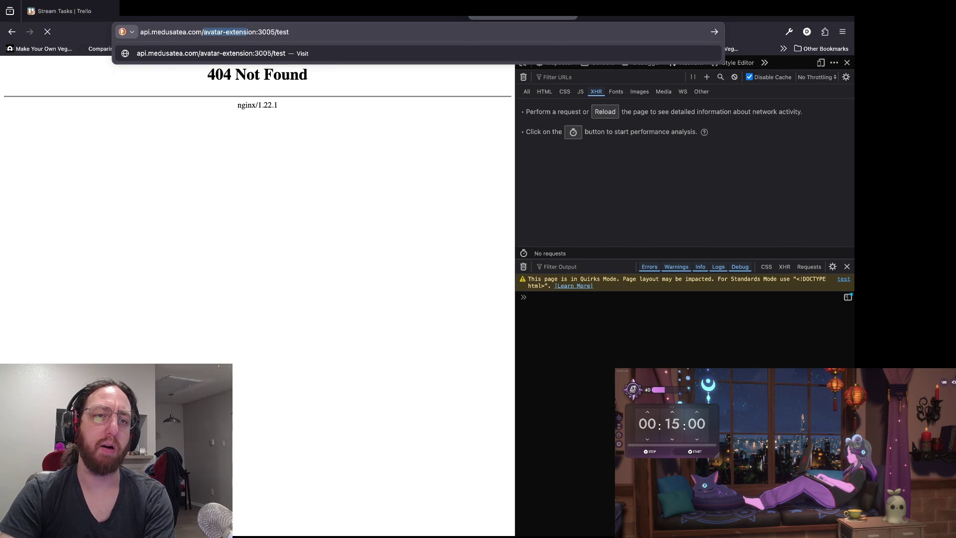
key(Left)
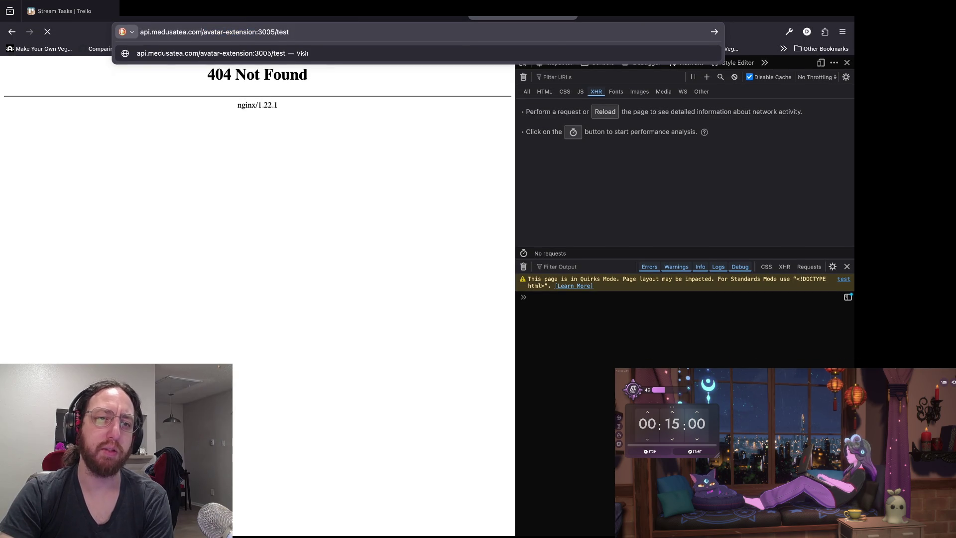
key(shift+Home)
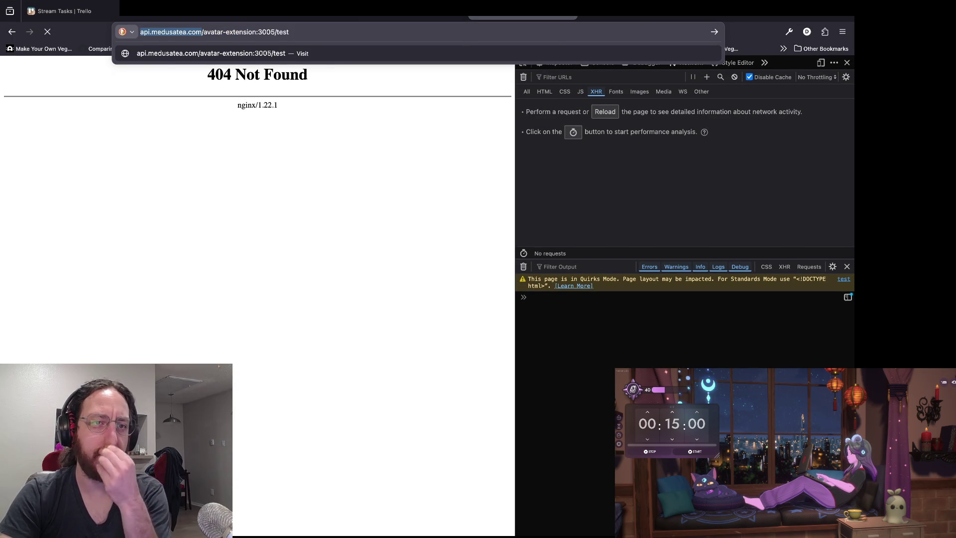
click(273, 32)
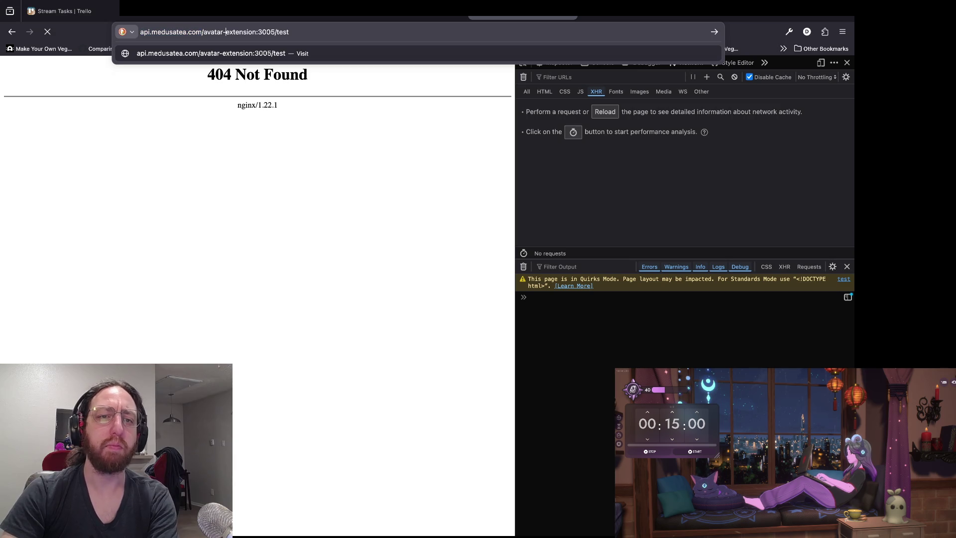
key(BackSpace)
key(BackSpace)
key(BackSpace)
key(BackSpace)
key(Return)
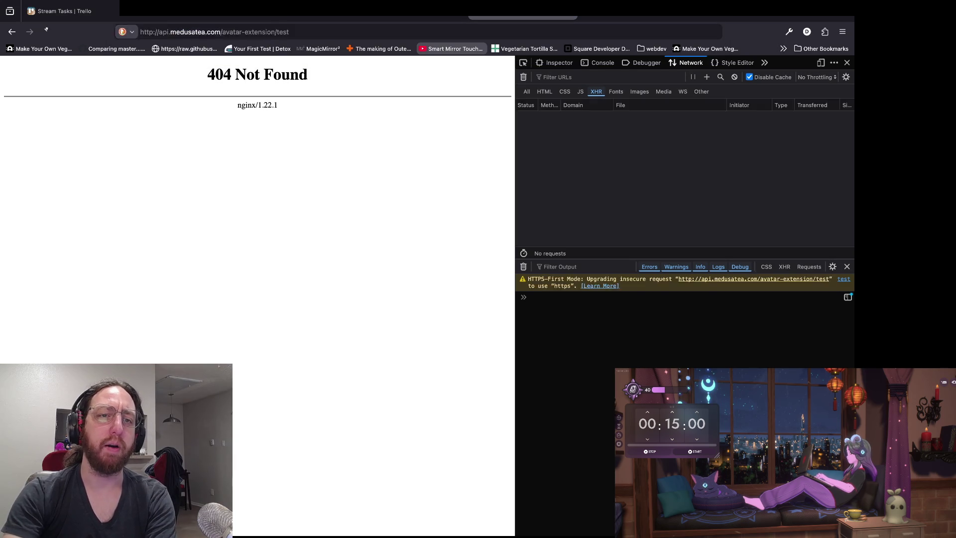
key(BackSpace)
key(BackSpace)
key(BackSpace)
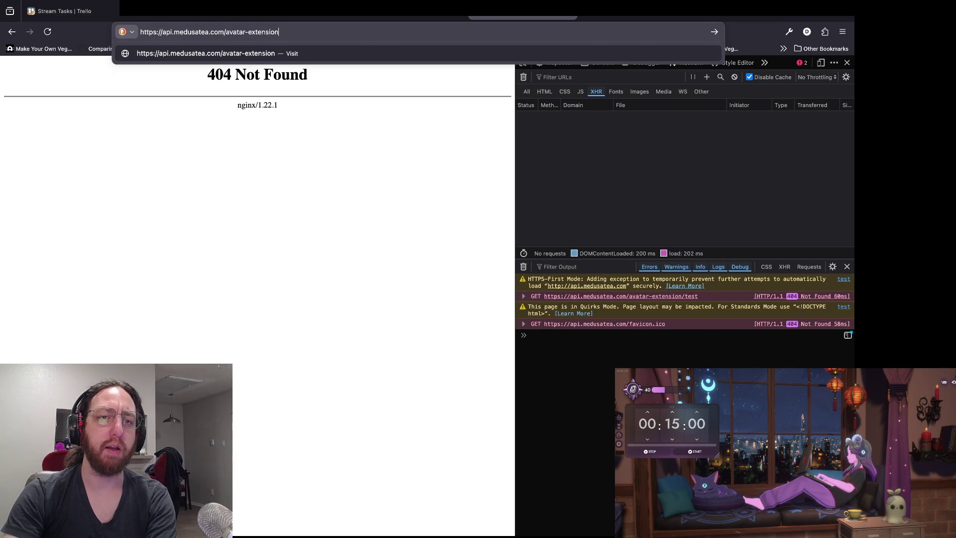
key(Return)
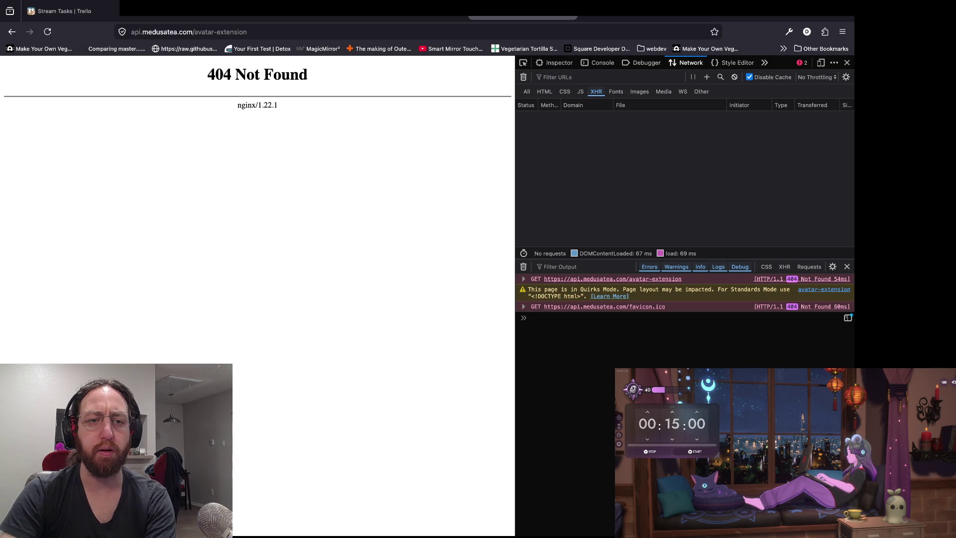
Cycle through Neovim and Firefox to bring the paused Godot game forward
key(super+Tab)
key(super+Tab)
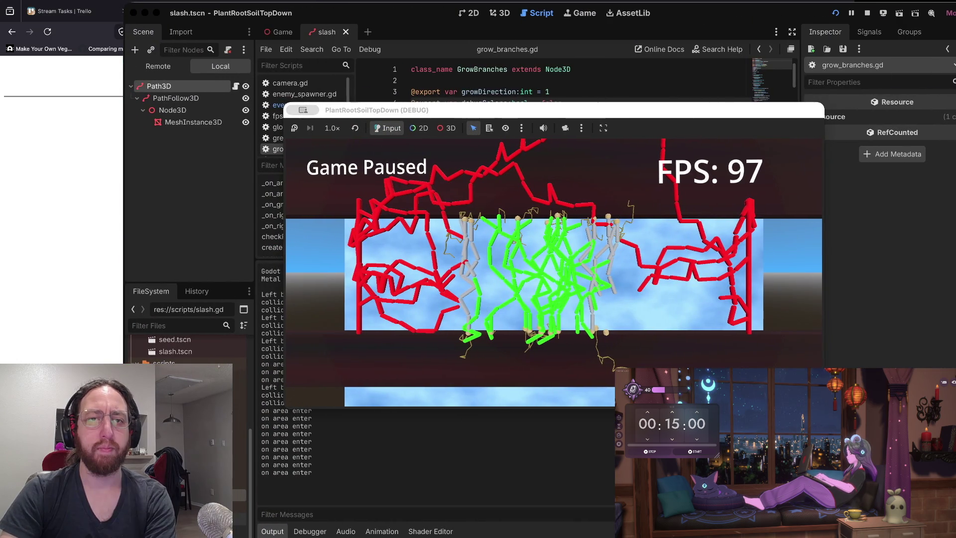
key(super+Tab)
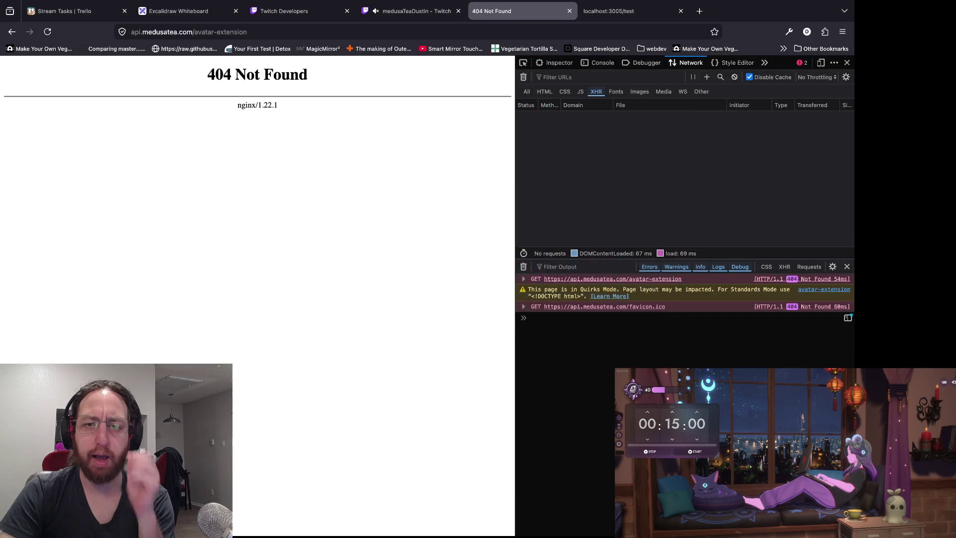
key(super+Tab)
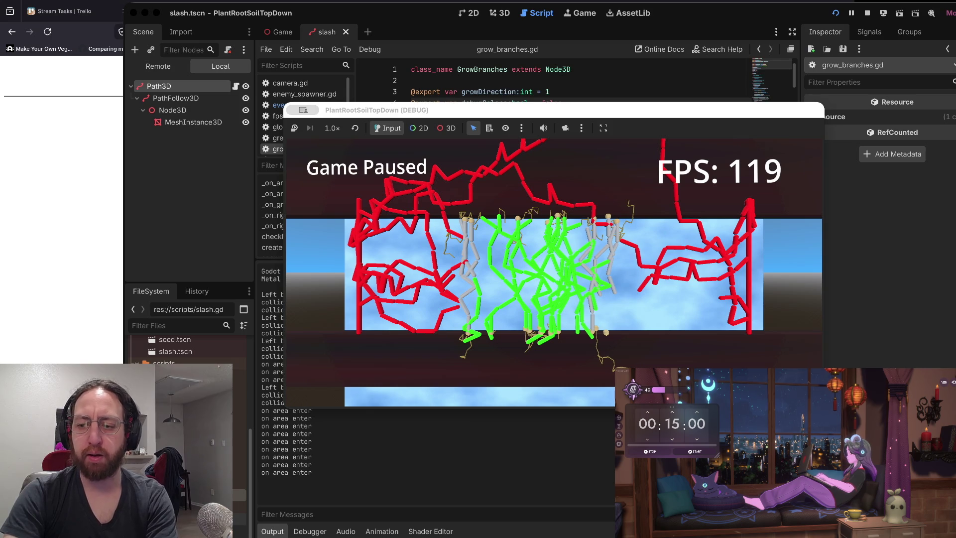
Switch to Neovim and visually select the three-line app.get('/') root route block
key(super+Tab)
key(k)
key(k)
key(k)
key(V)
key(j)
key(j)
key(j)
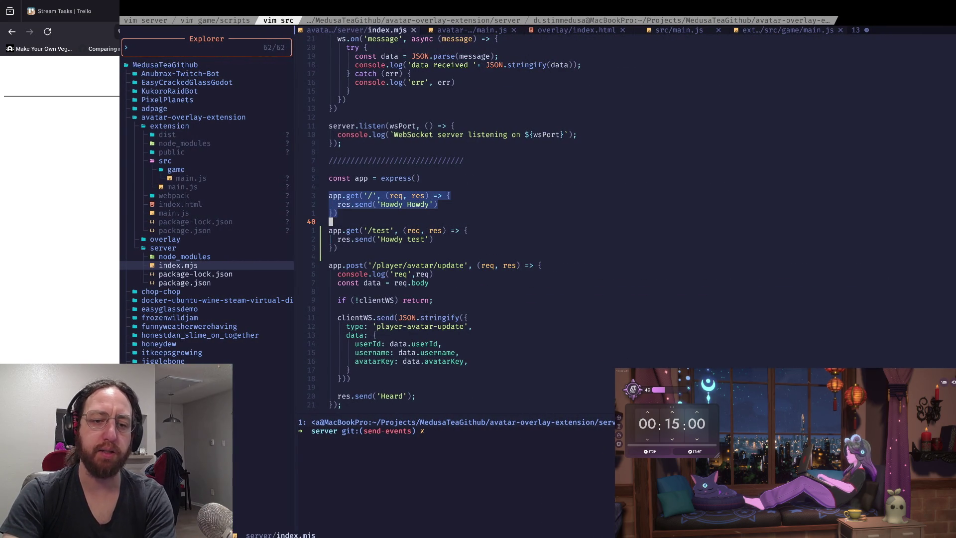
key(Escape)
key(ctrl+w)
key(j)
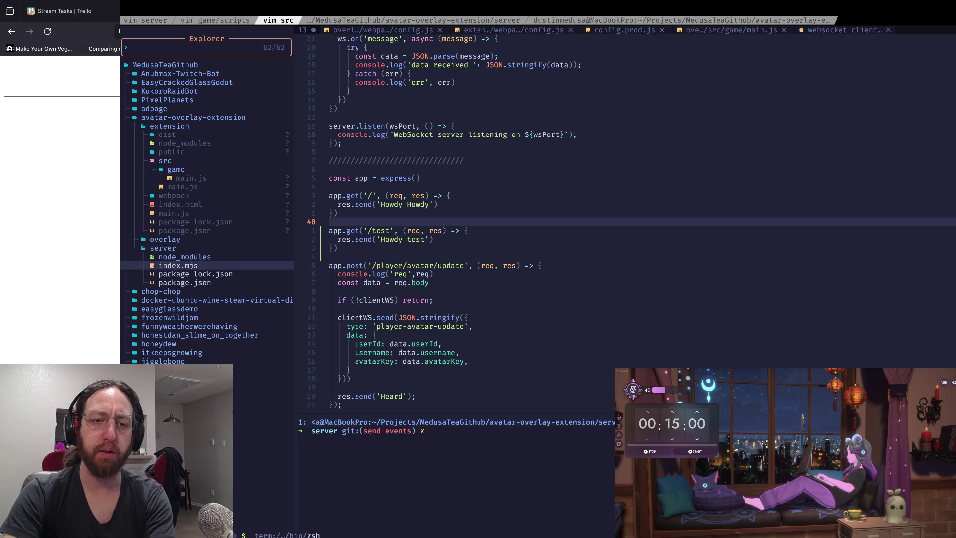
click(330, 257)
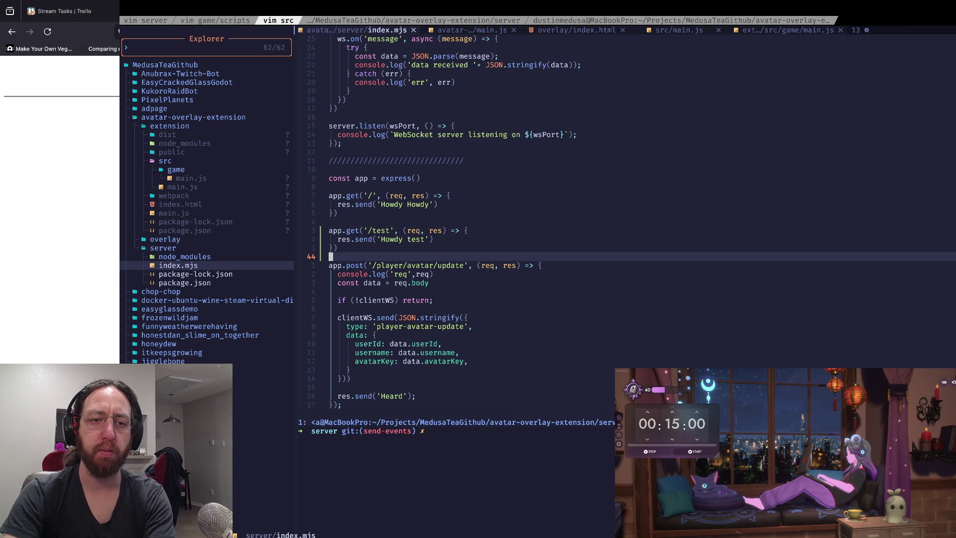
click(431, 204)
click(330, 221)
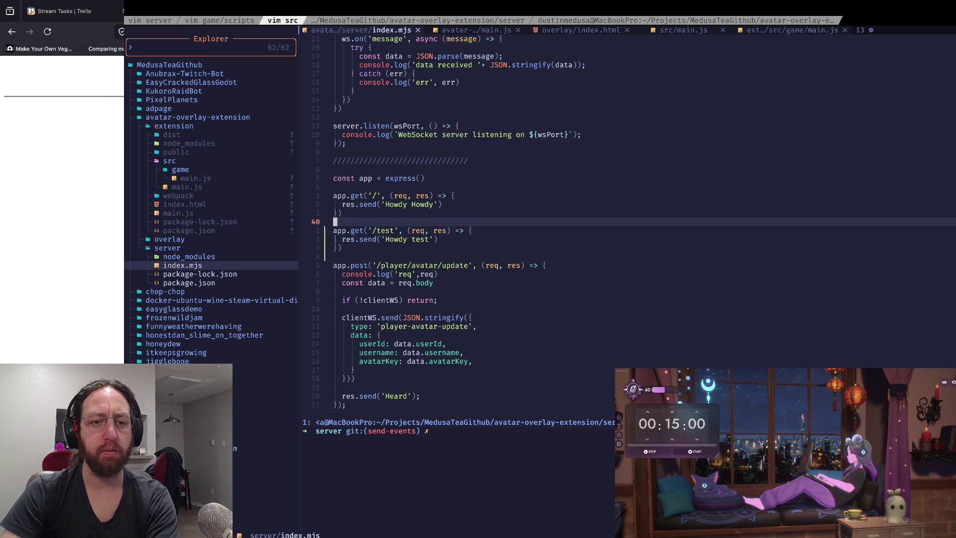
key(super+Tab)
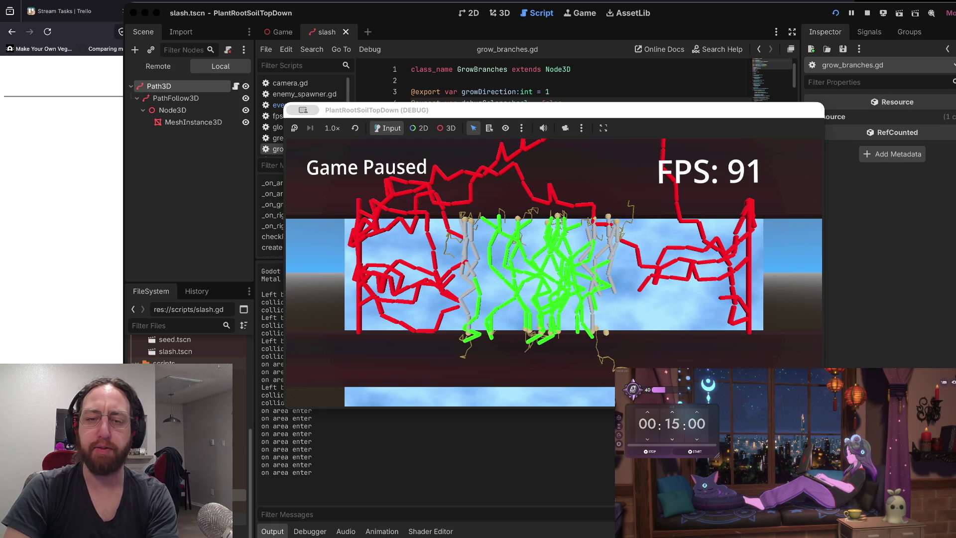
Open server/index.mjs from the file tree, delete a character, and save with :w
key(super+Tab)
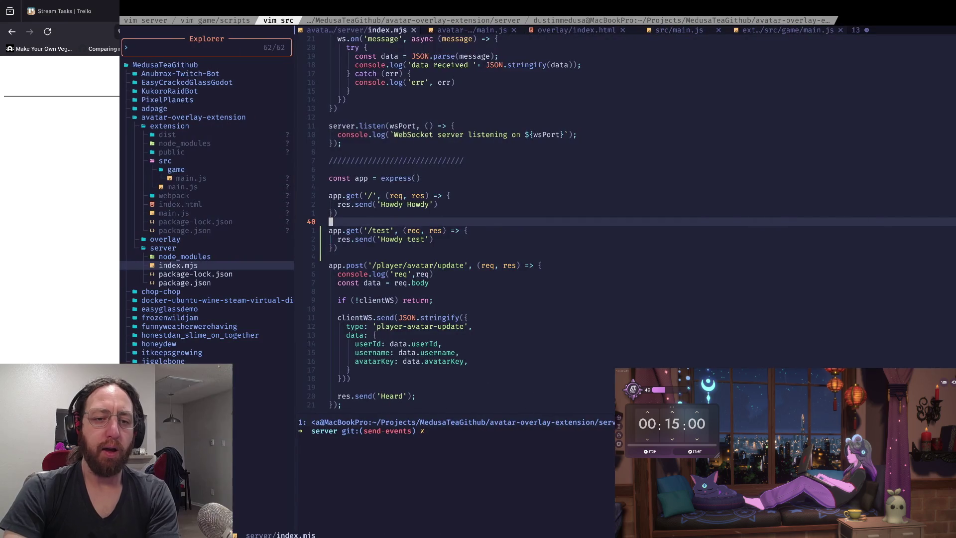
key(j)
key(j)
key(j)
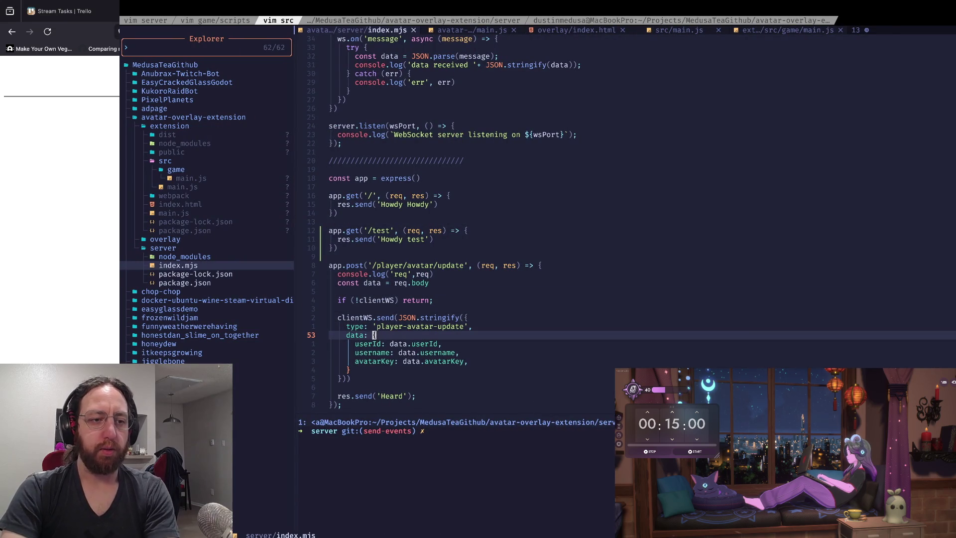
key(k)
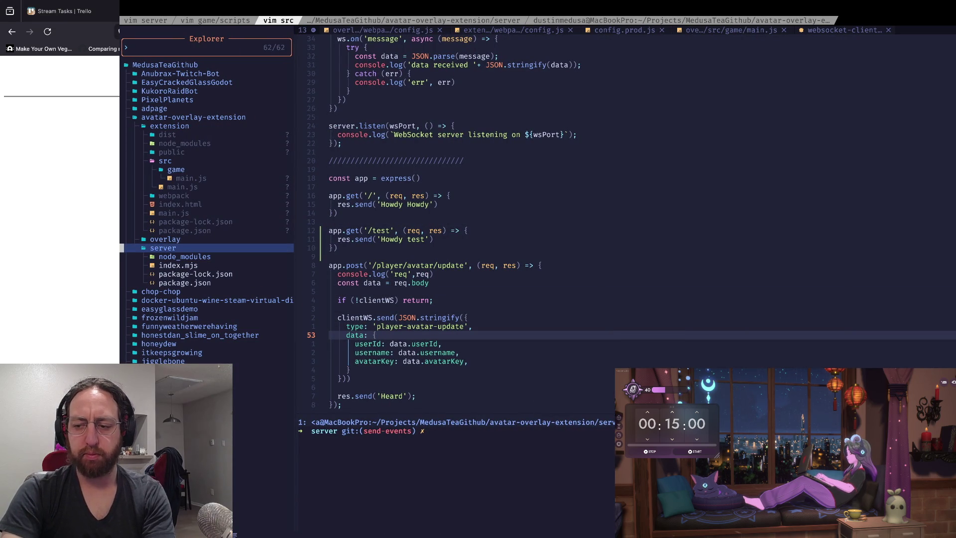
key(j)
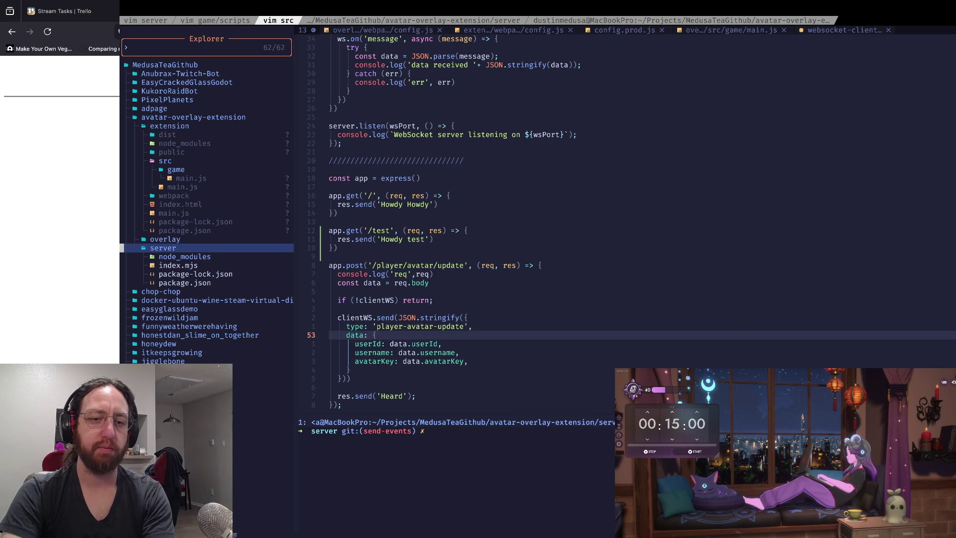
key(j)
key(Return)
key(j)
key(j)
key(j)
key(j)
key(j)
key(j)
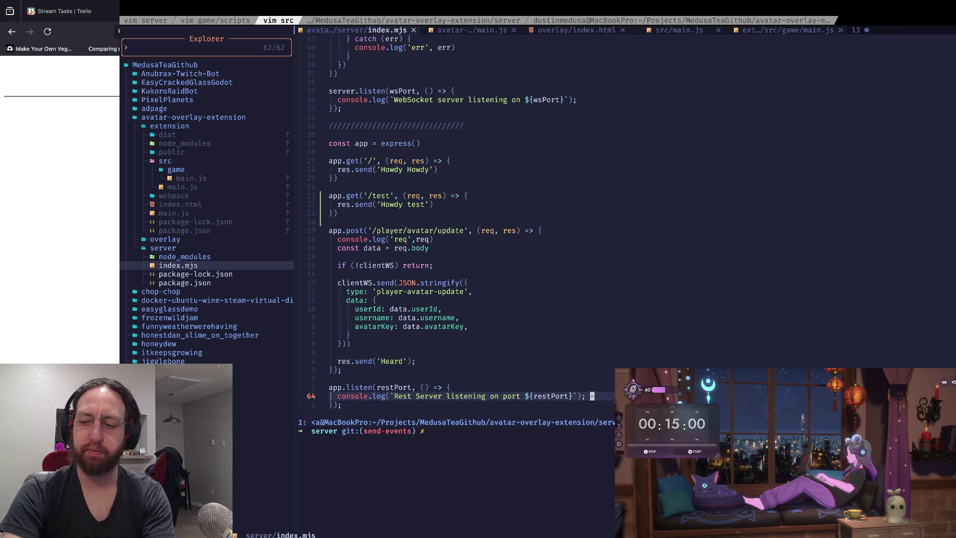
text(x:w)
key(Return)
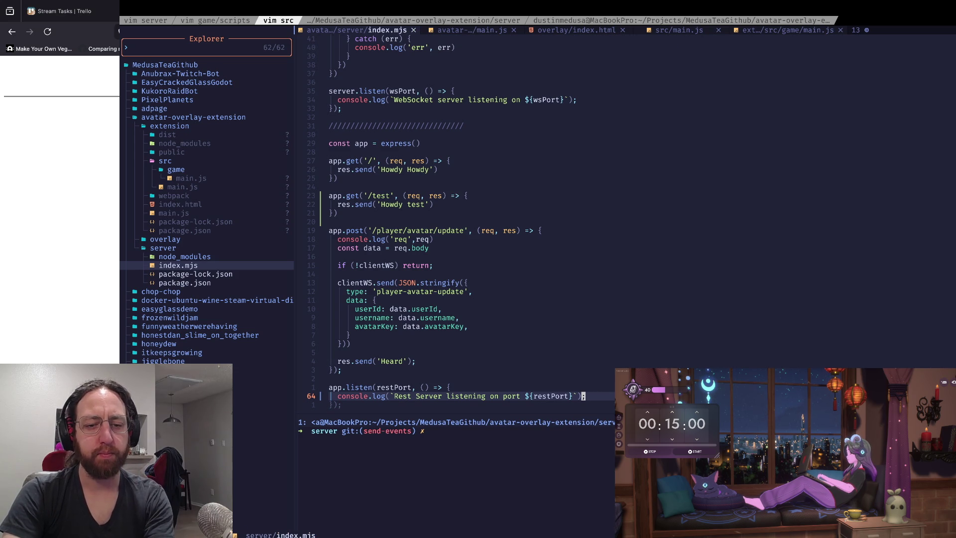
Move up past app.listen and /player/avatar/update to the Howdy Howdy route, then return to Godot
key(k)
key(0)
key(w)
key(w)
key(w)
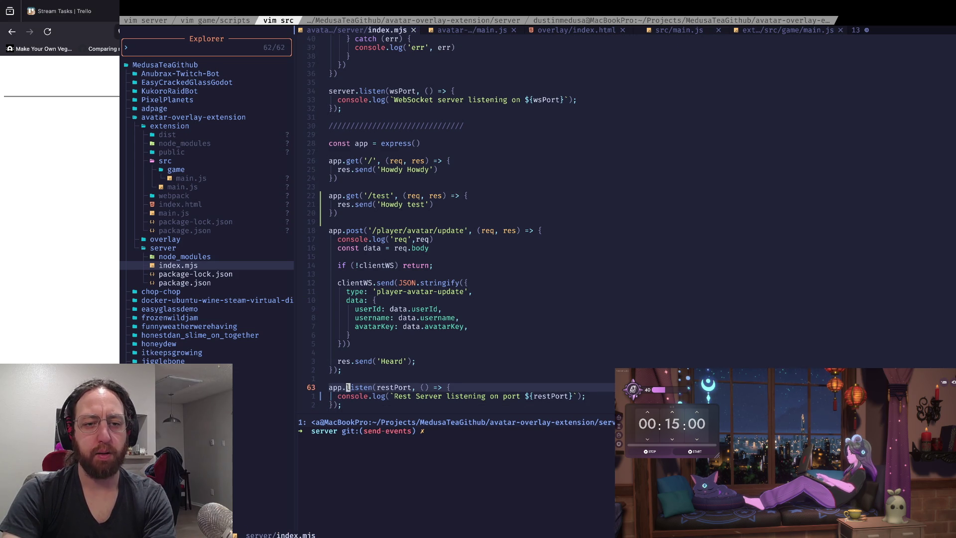
key(k)
key(k)
key(k)
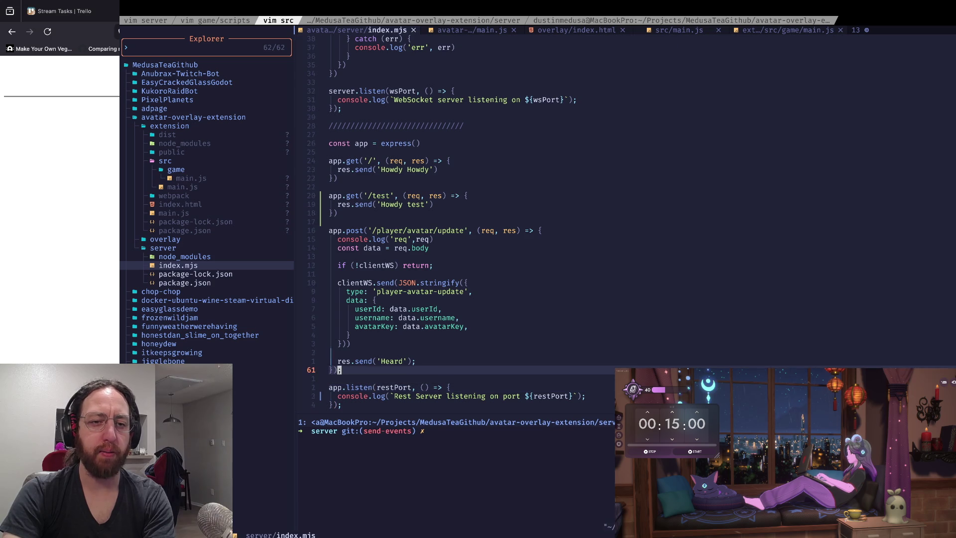
key(k)
key(k)
key(k)
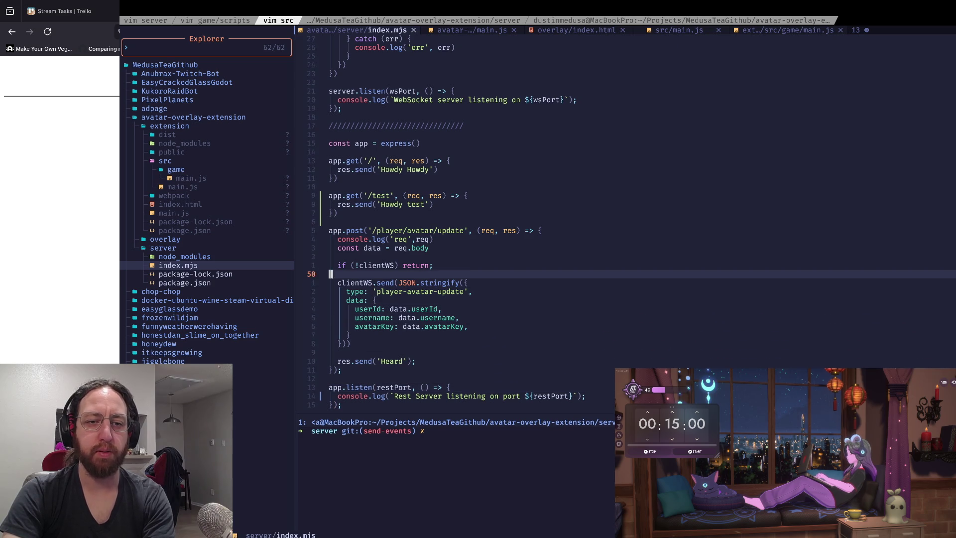
key(k)
key(k)
key(k)
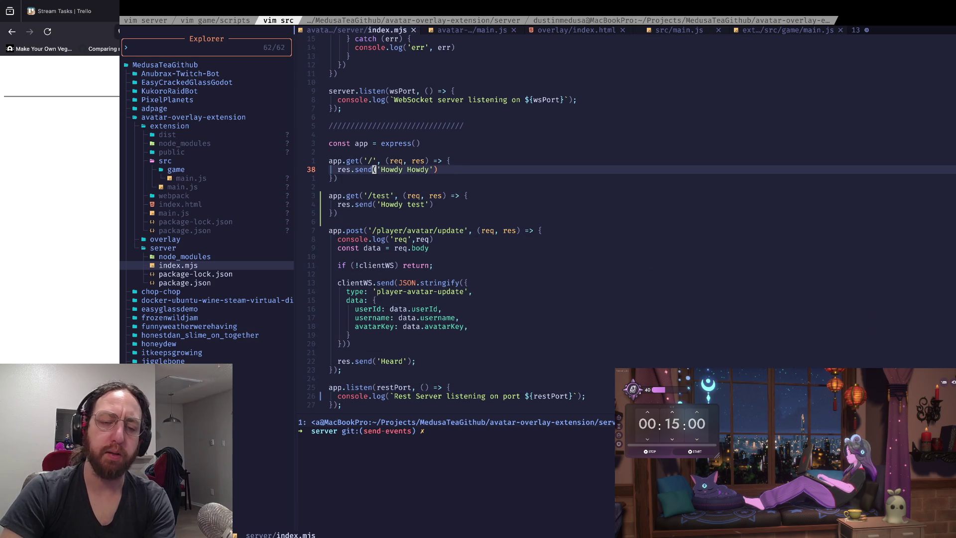
key(super+Tab)
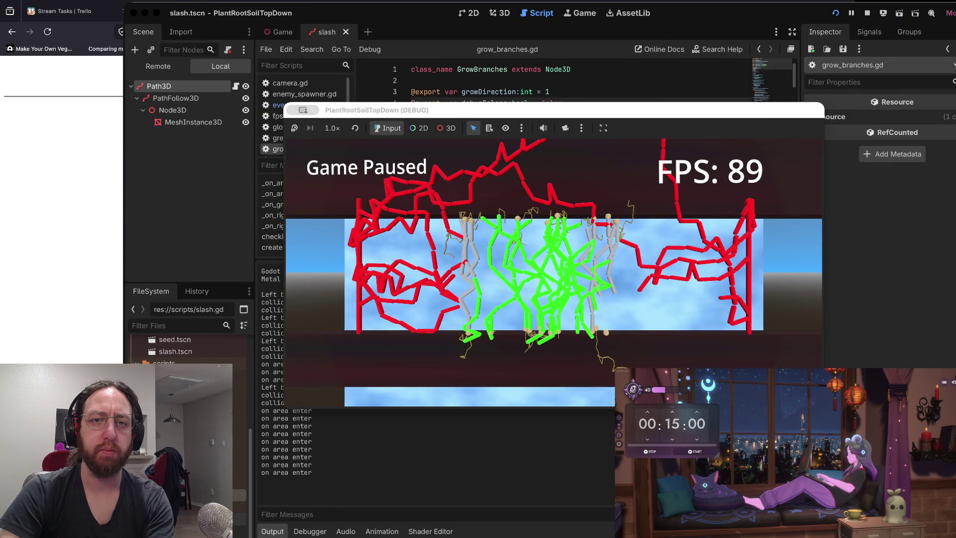
Cycle windows to Firefox and select the Twitch channel tab
key(super+Tab)
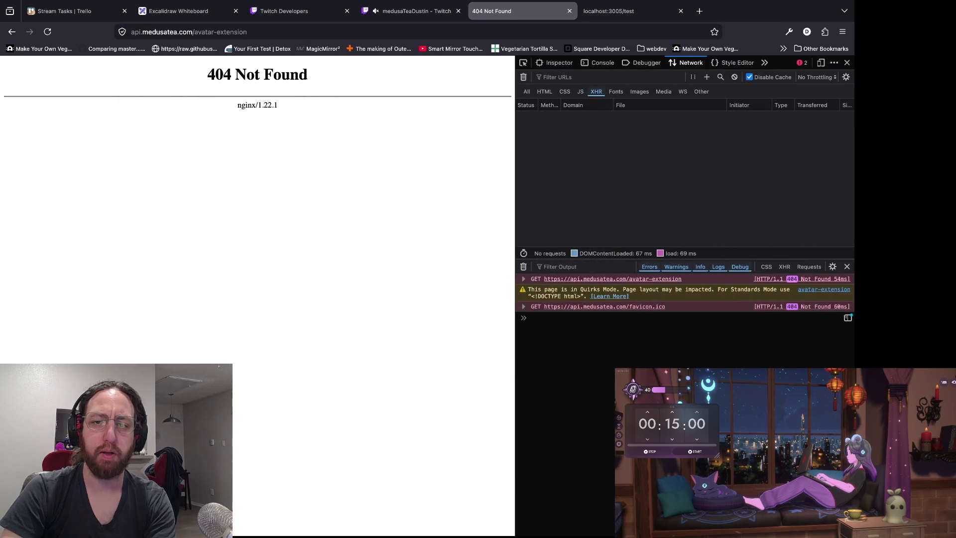
key(super+Tab)
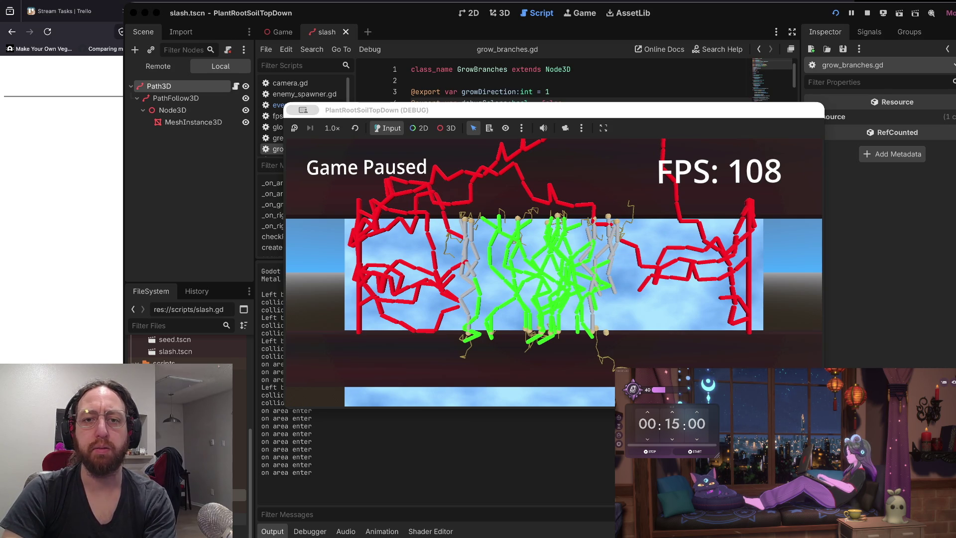
key(super+Tab)
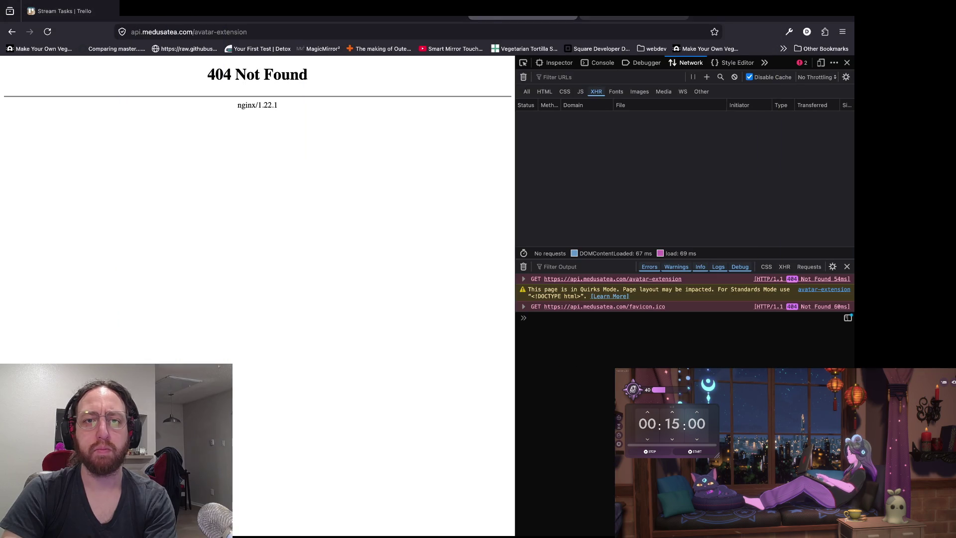
click(411, 17)
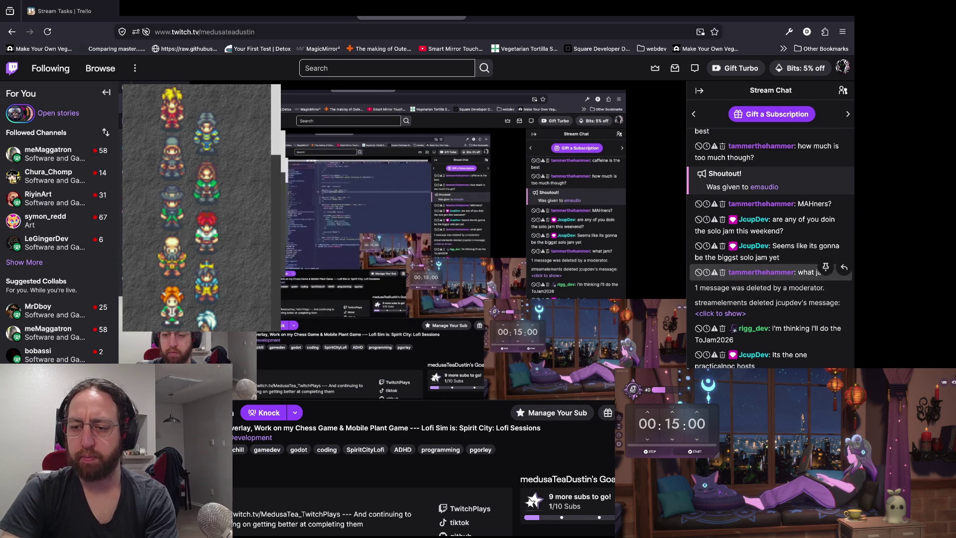
Open tojam.ca in a new tab to see the TOJAM 2026 announcement for May 8-10th
key(ctrl+t)
text(tojam.ca)
key(Return)
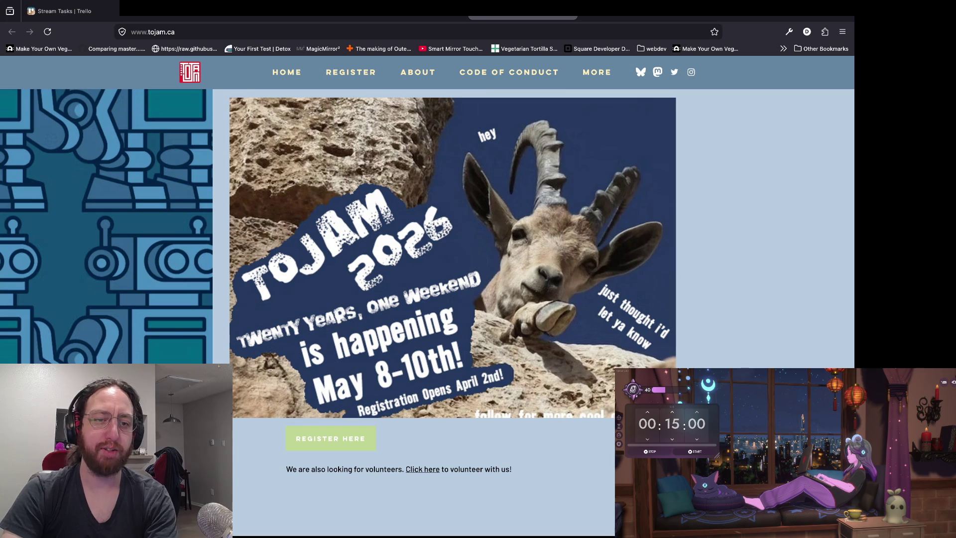
Open the TOJam 2026 registration form and find that registration is closed
scroll(427, 299, down, 1)
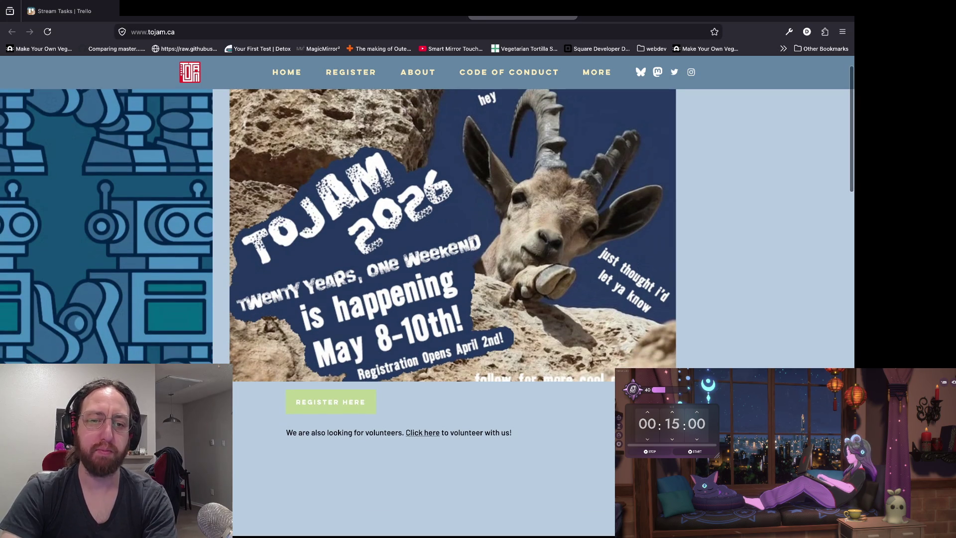
scroll(428, 252, down, 1)
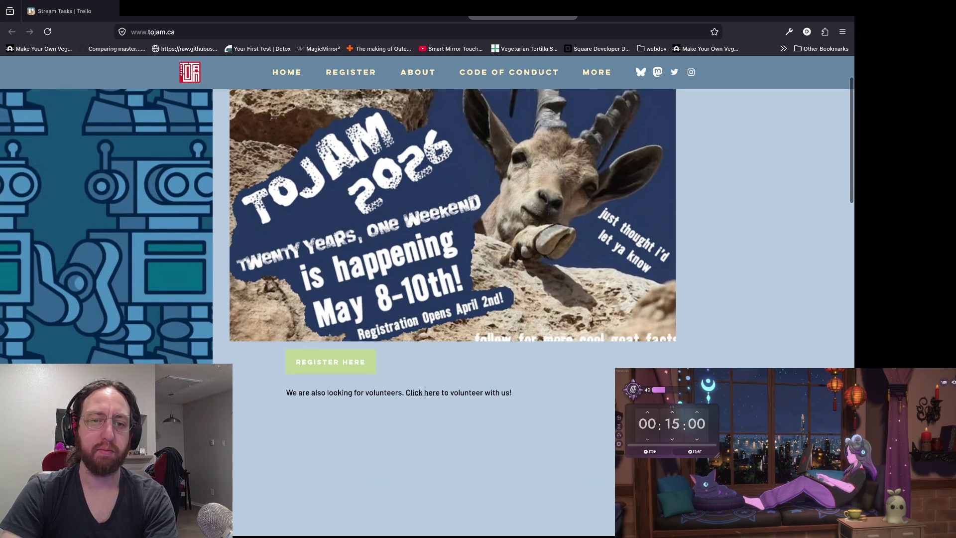
scroll(427, 298, up, 1)
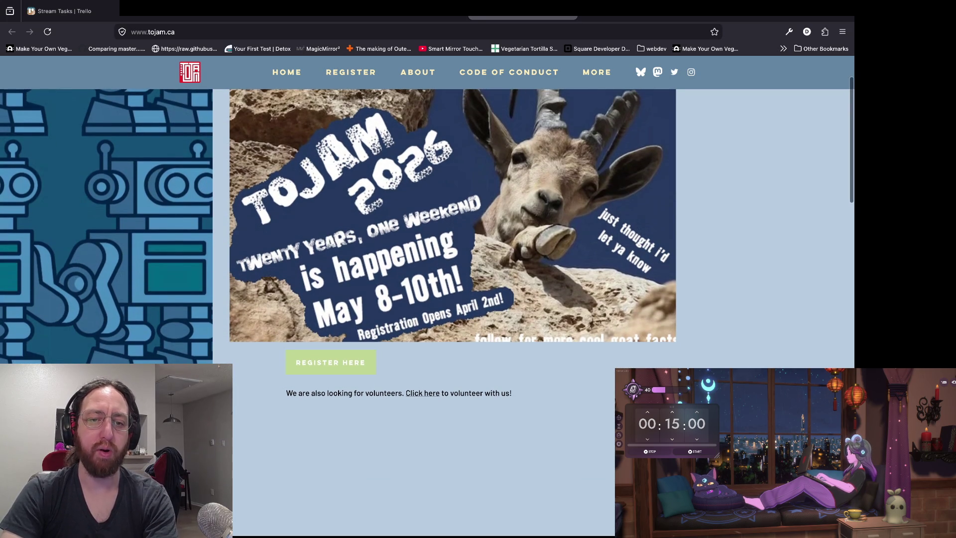
scroll(427, 249, up, 1)
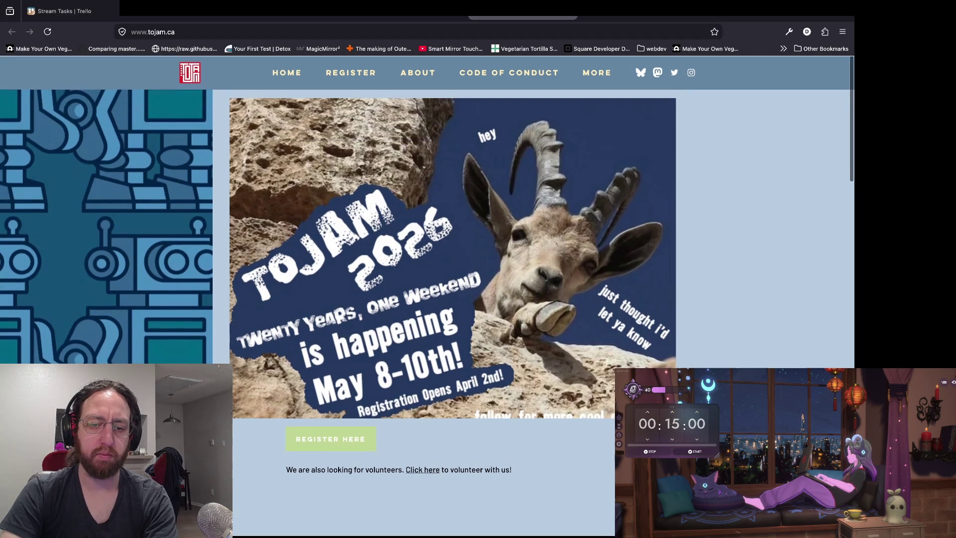
click(331, 440)
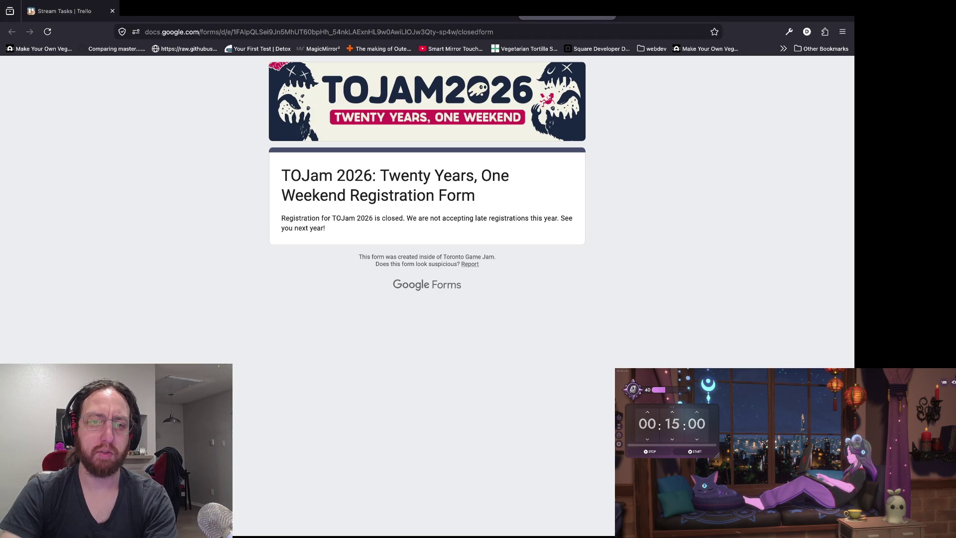
drag(281, 218, 325, 228)
click(325, 228)
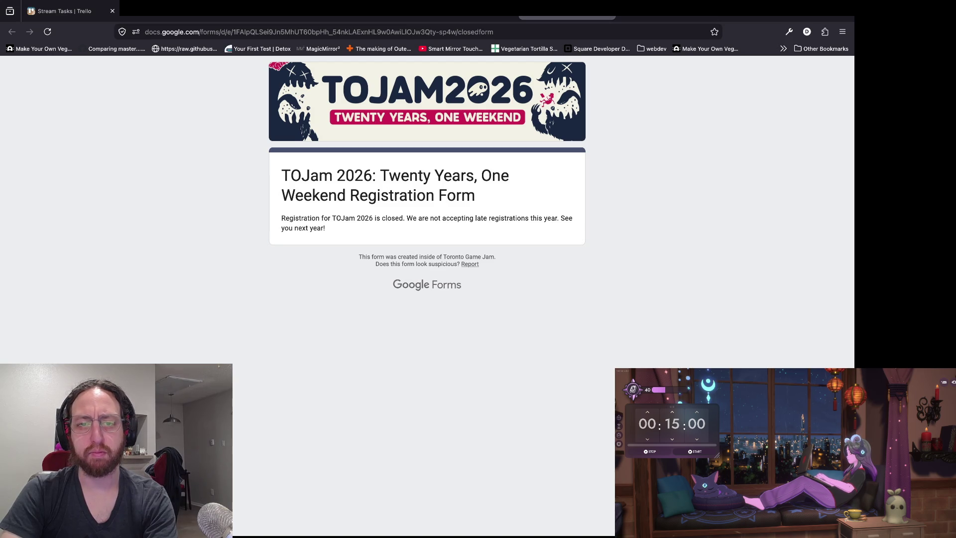
Go back and reopen the registration form, then switch to the localhost:3005/test 'Howdy test' tab
key(alt+Left)
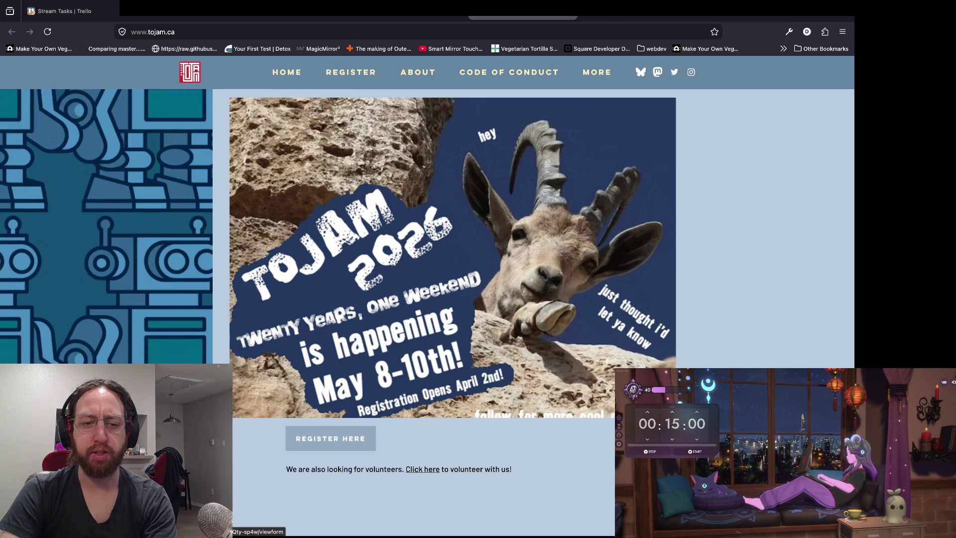
click(330, 438)
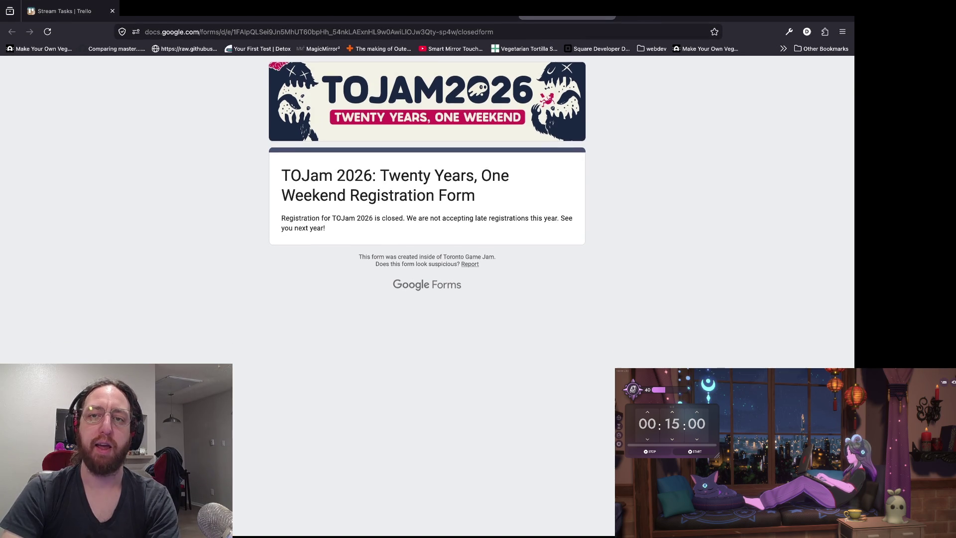
key(ctrl+shift+Tab)
key(ctrl+Tab)
key(ctrl+Tab)
key(ctrl+Tab)
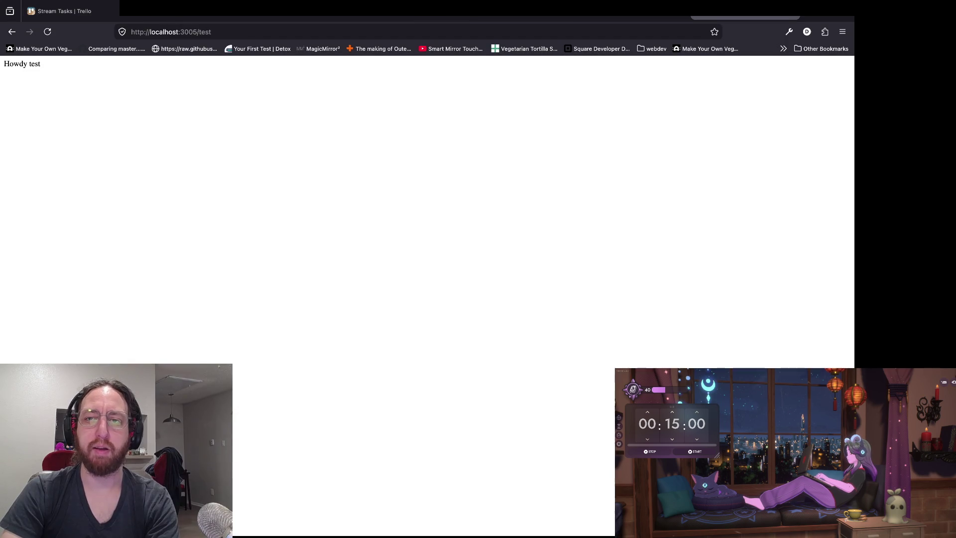
Switch back to the api.medusatea.com/avatar-extension tab still showing nginx 404 Not Found
key(ctrl+shift+Tab)
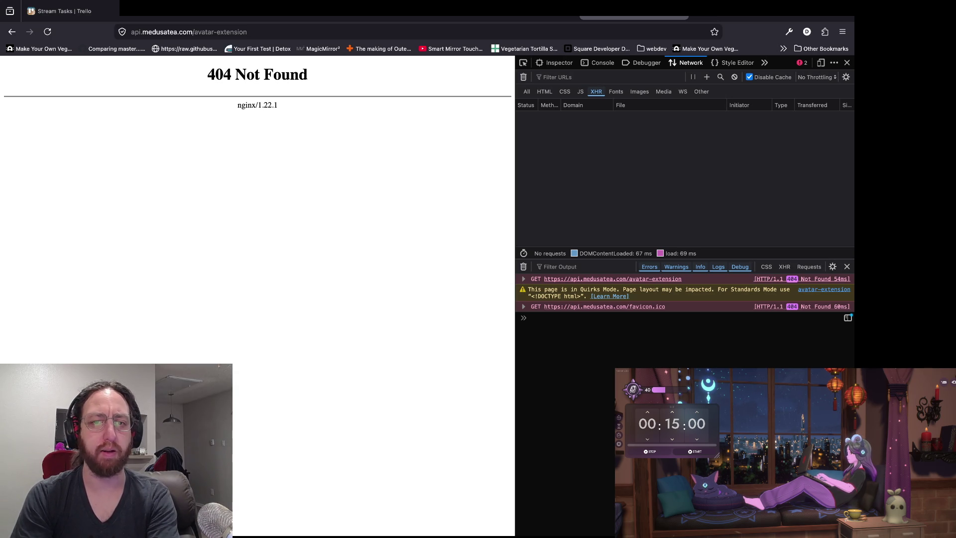
Expand the failed GET /avatar-extension request's 404 details, then search 'nginx multiple rest servers' in a new tab
key(ctrl+Tab)
key(ctrl+shift+Tab)
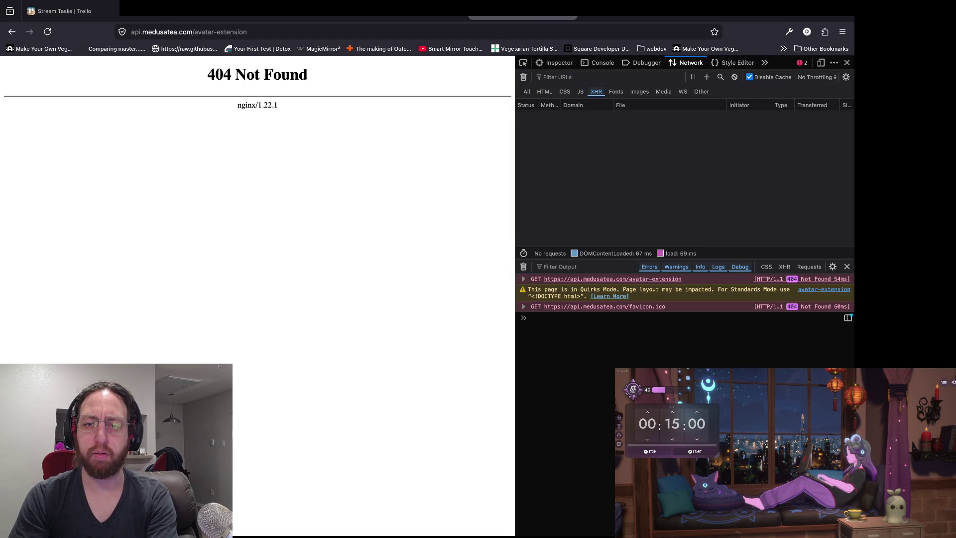
click(523, 279)
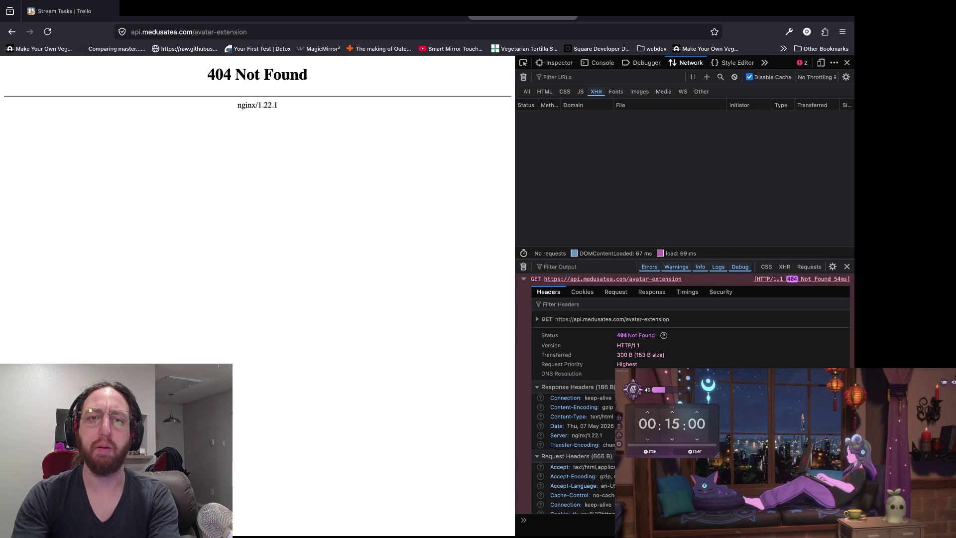
key(ctrl+t)
text(nginx m)
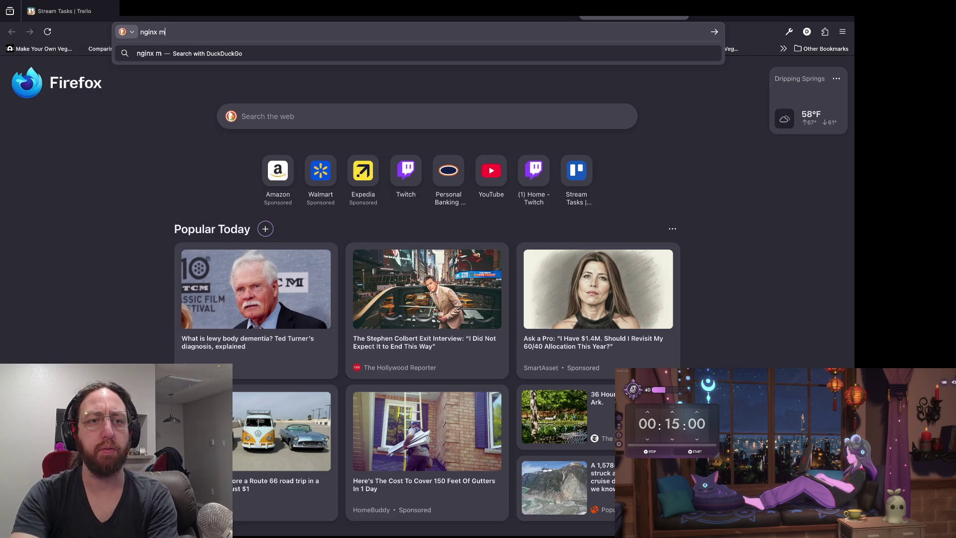
text(ultiple )
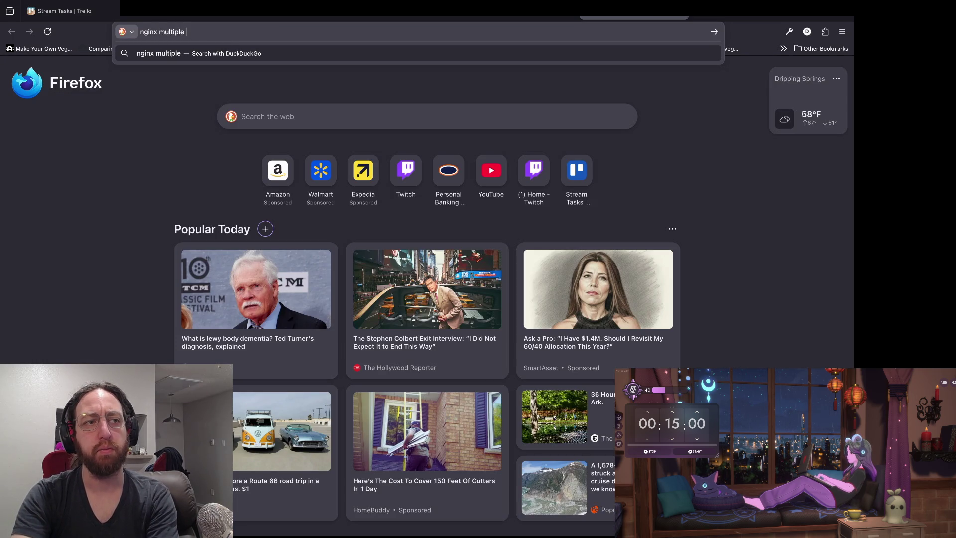
text(rest servers)
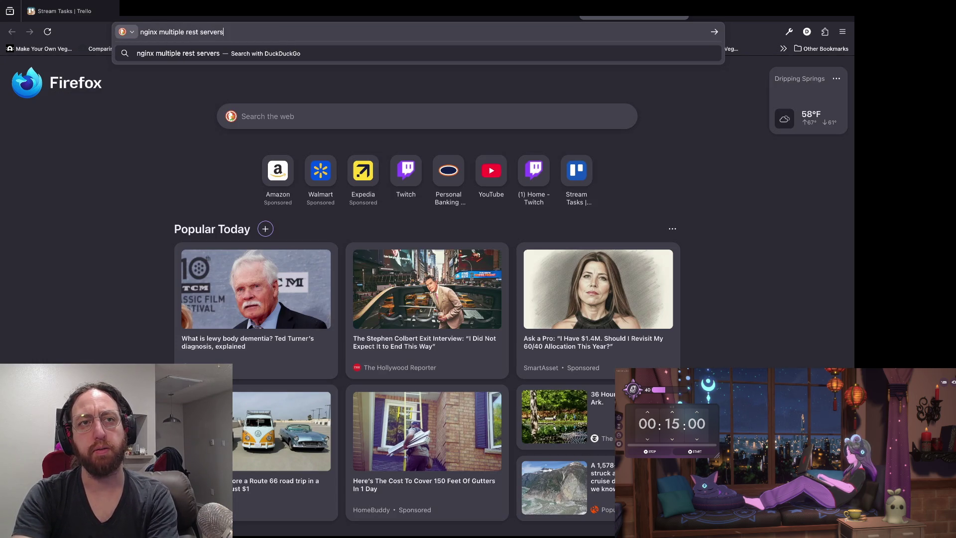
Run the nginx search and open the Stack Overflow question on serving multiple web servers
key(Return)
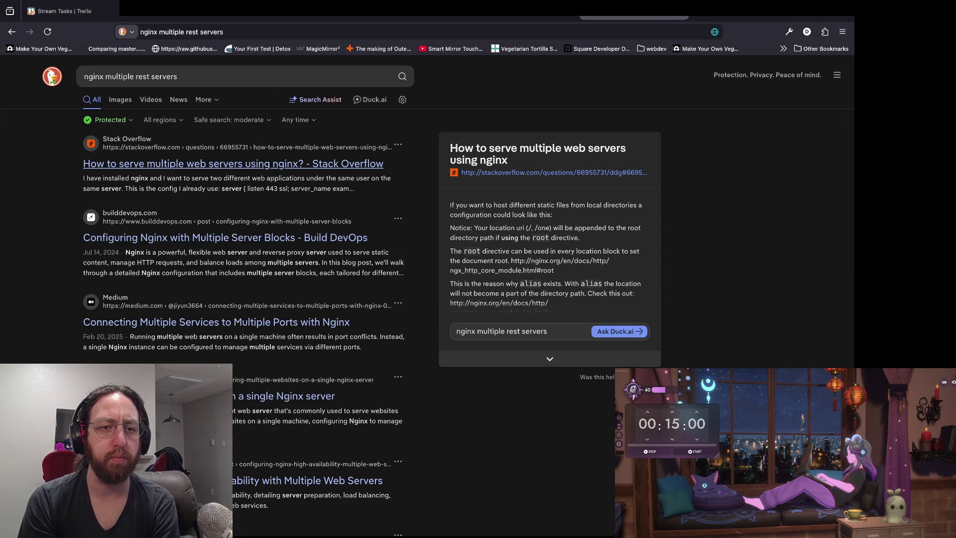
click(233, 164)
scroll(233, 163, down, 5)
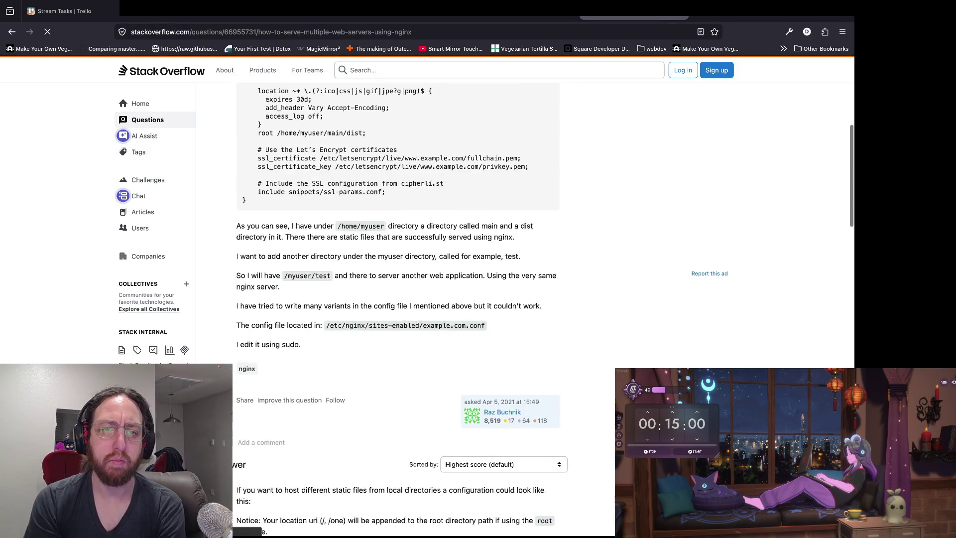
scroll(398, 299, down, 8)
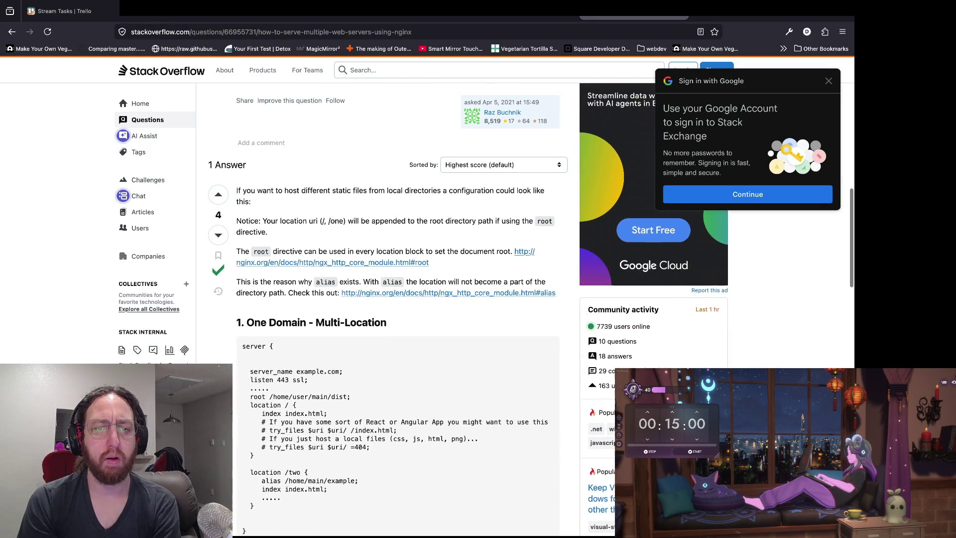
scroll(399, 299, up, 1)
drag(309, 194, 349, 97)
click(310, 194)
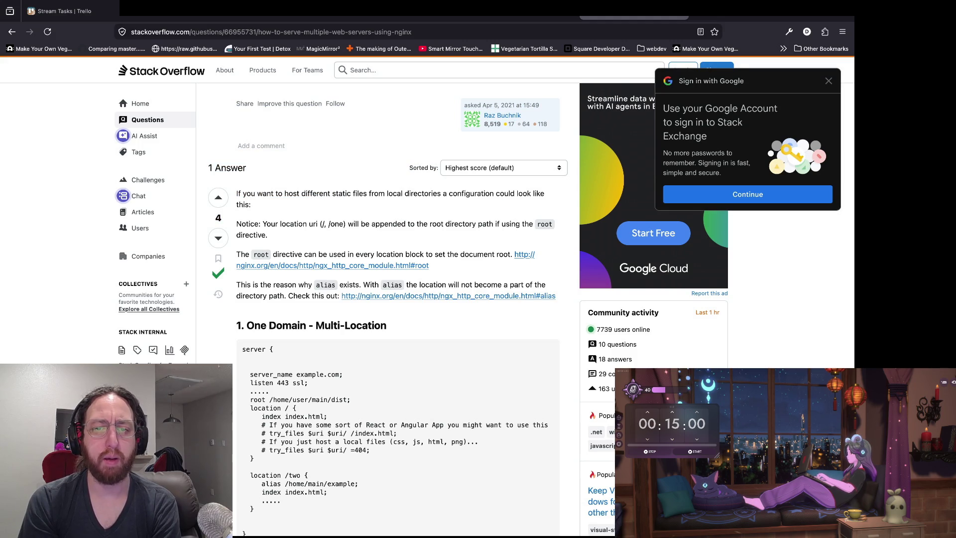
scroll(531, 309, down, 2)
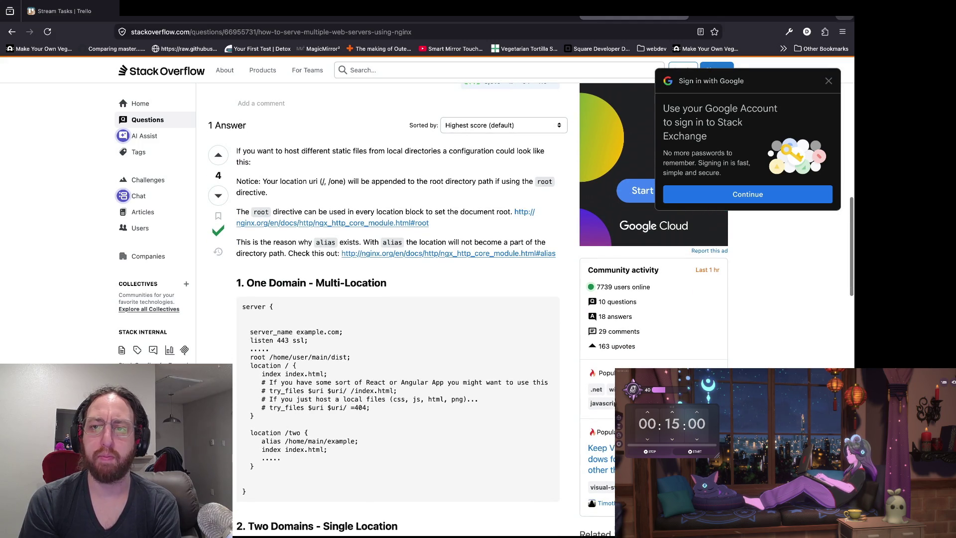
Dismiss the Google sign-in prompt and read the One Domain example's location blocks
click(829, 81)
scroll(398, 309, down, 3)
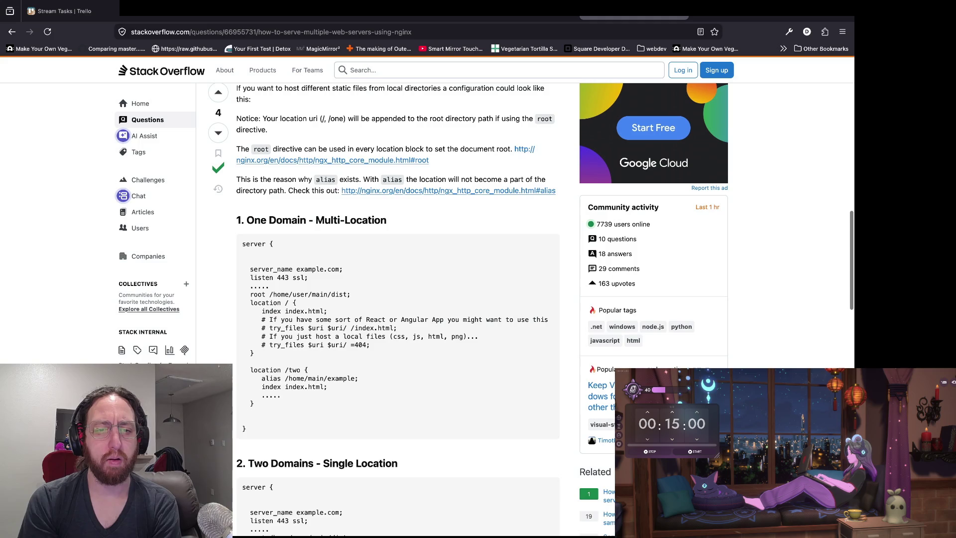
scroll(531, 309, down, 3)
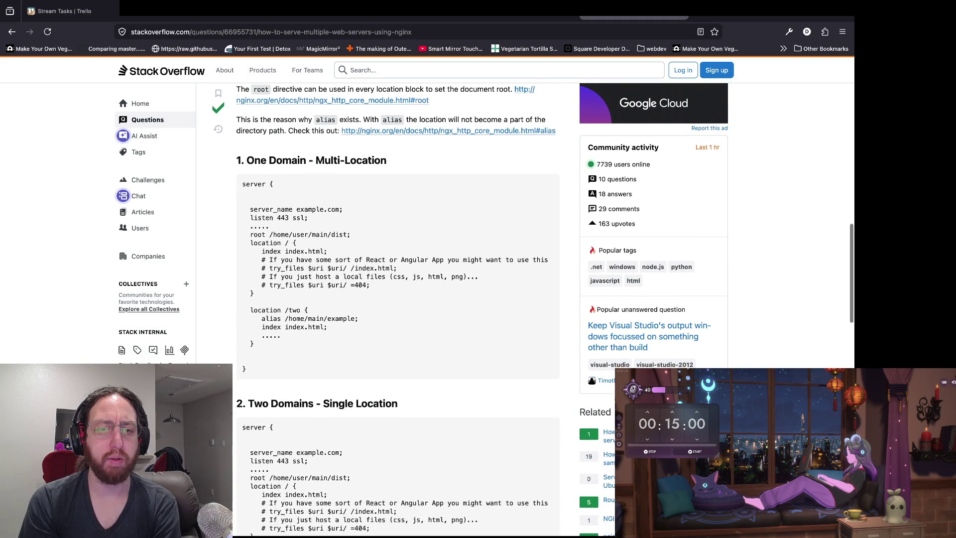
mouse_move(344, 213)
mouse_down()
mouse_move(309, 311)
mouse_move(254, 343)
mouse_up()
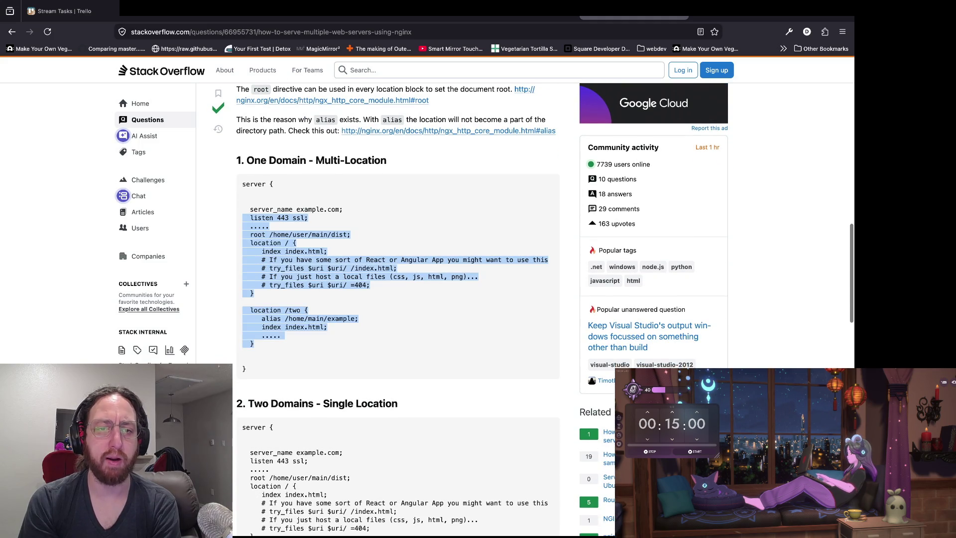
click(254, 344)
scroll(399, 309, down, 2)
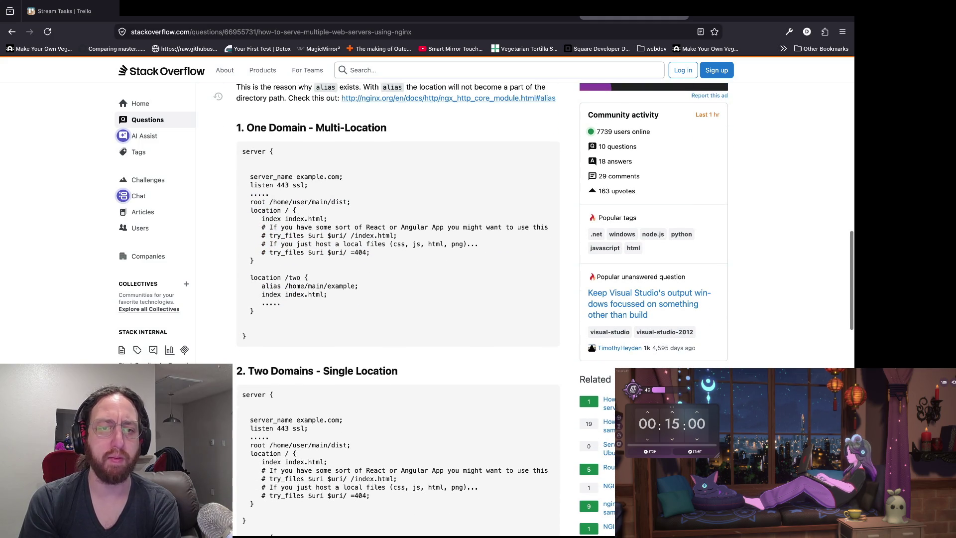
mouse_move(279, 316)
mouse_down()
mouse_move(249, 174)
mouse_move(338, 177)
mouse_up()
click(249, 175)
click(339, 177)
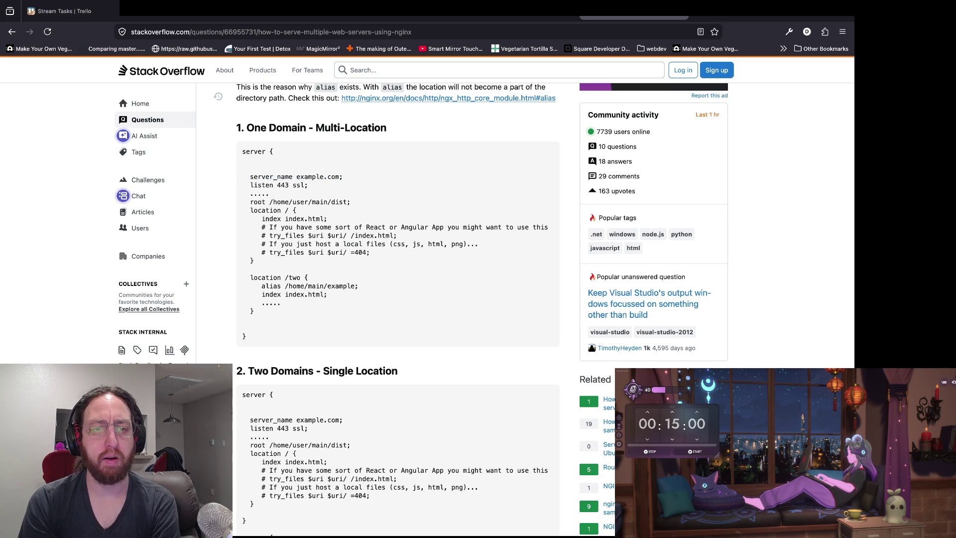
Read the location /two index index.html line and the whole Two Domains example
scroll(397, 298, down, 2)
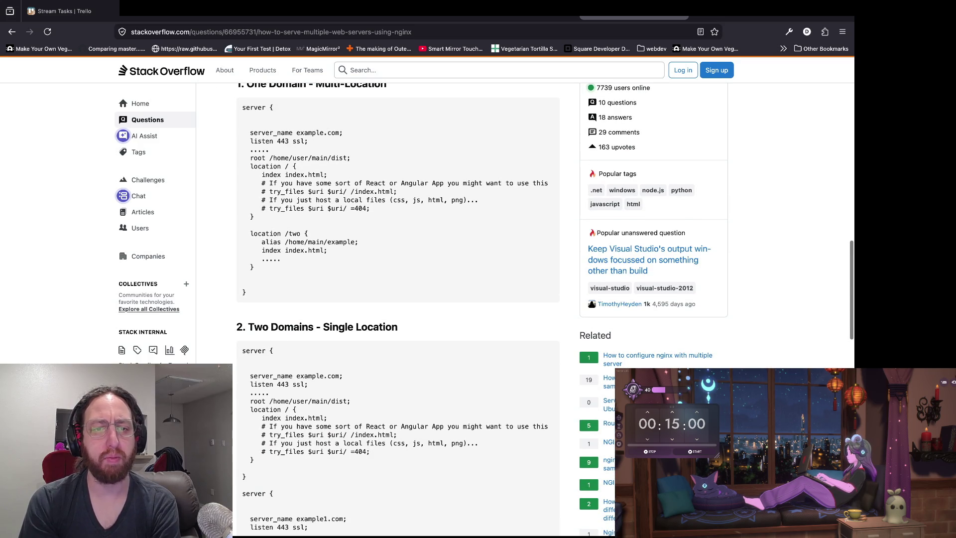
drag(262, 250, 328, 250)
scroll(397, 299, down, 4)
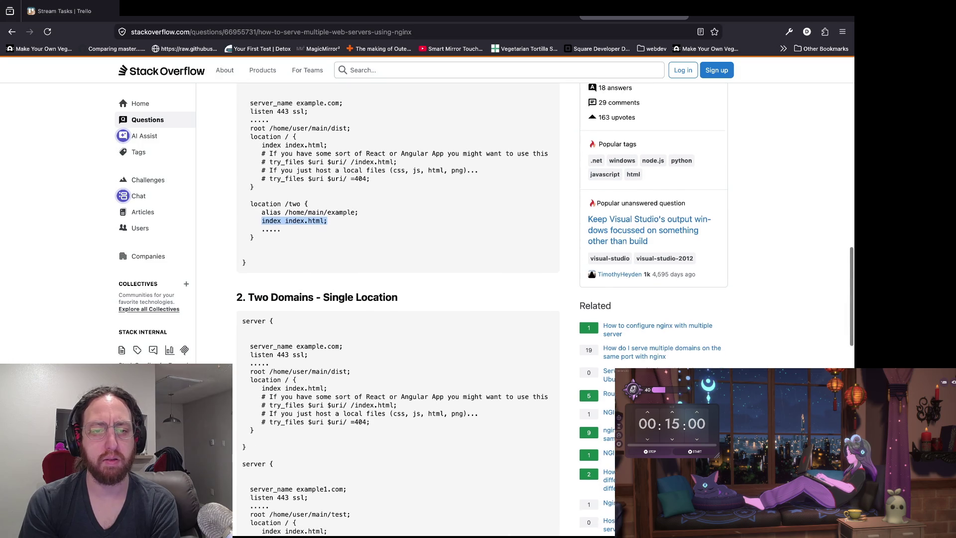
scroll(397, 299, down, 2)
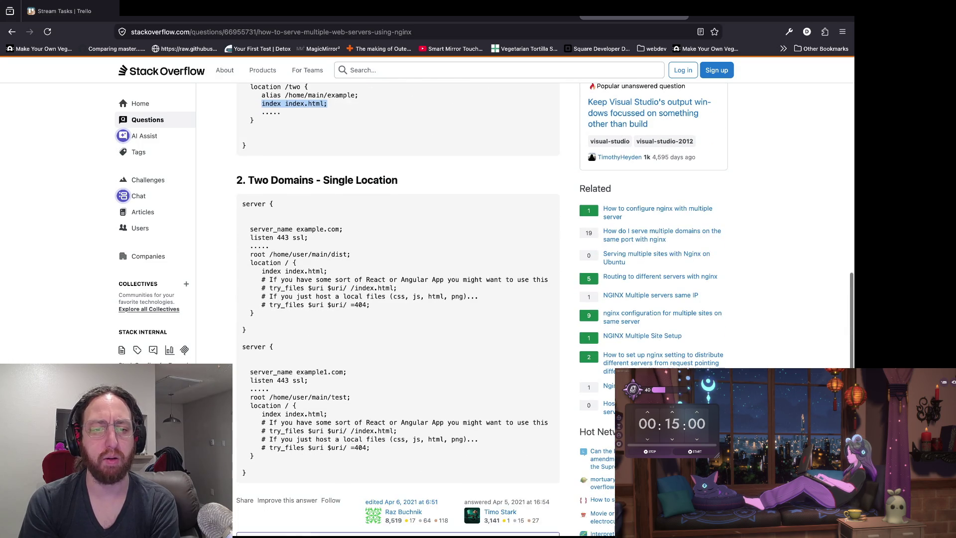
scroll(398, 299, down, 8)
scroll(397, 299, up, 5)
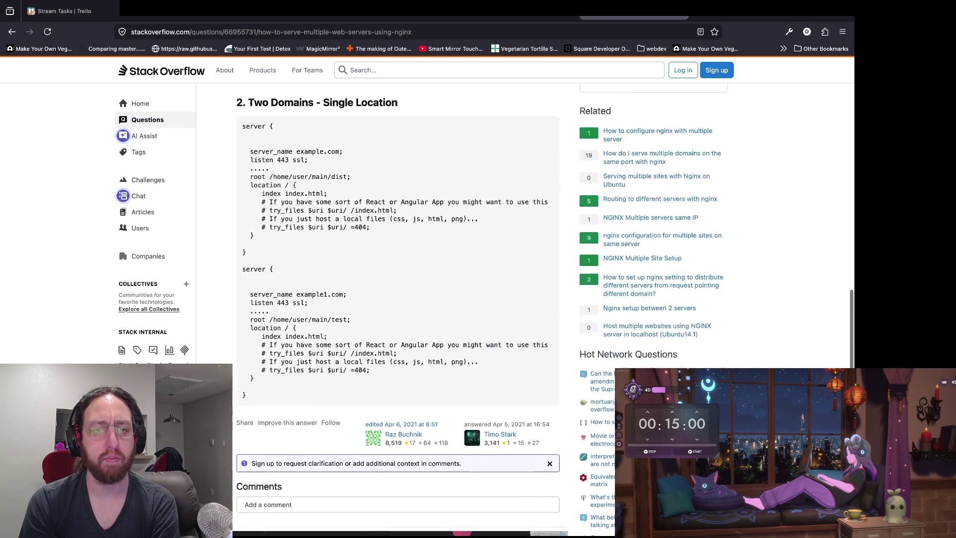
mouse_move(259, 406)
mouse_down()
mouse_move(262, 214)
mouse_move(236, 122)
mouse_up()
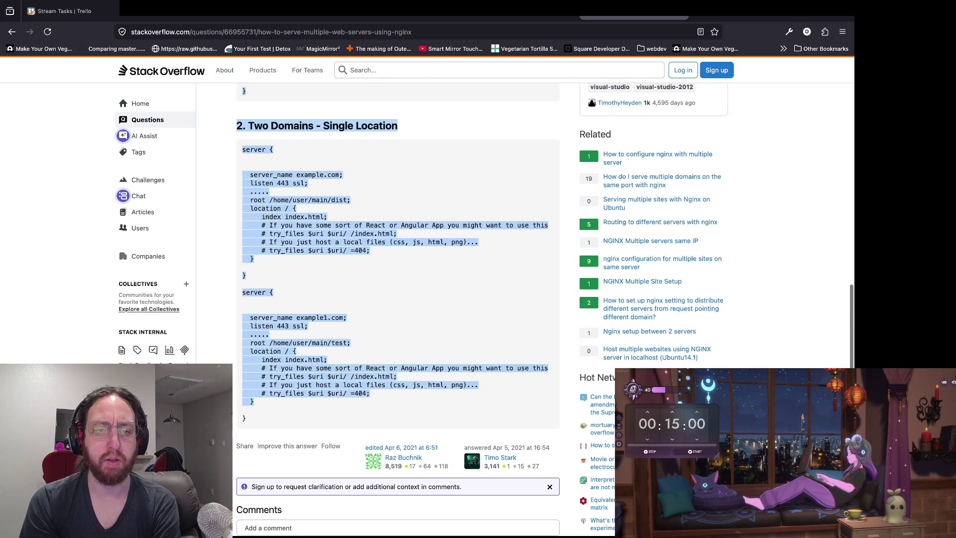
click(236, 122)
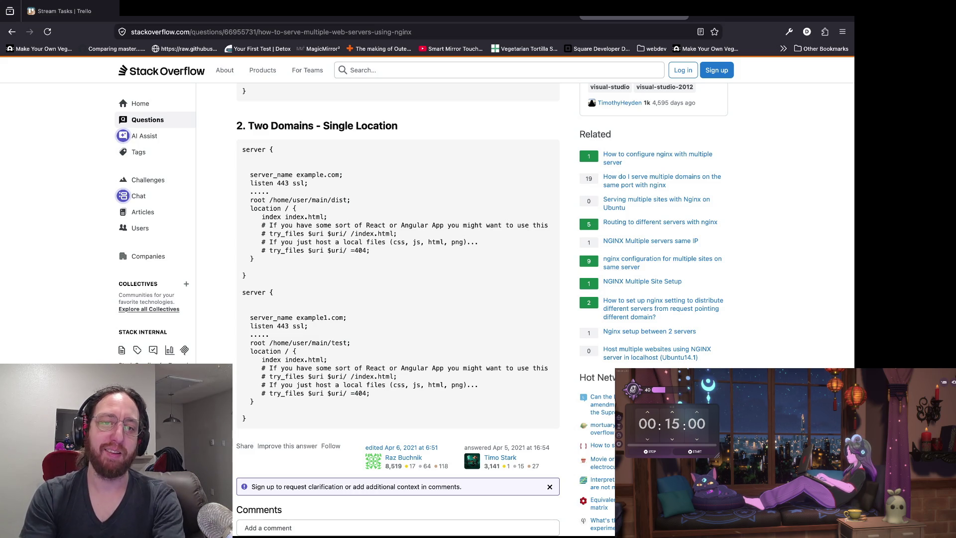
scroll(398, 308, up, 5)
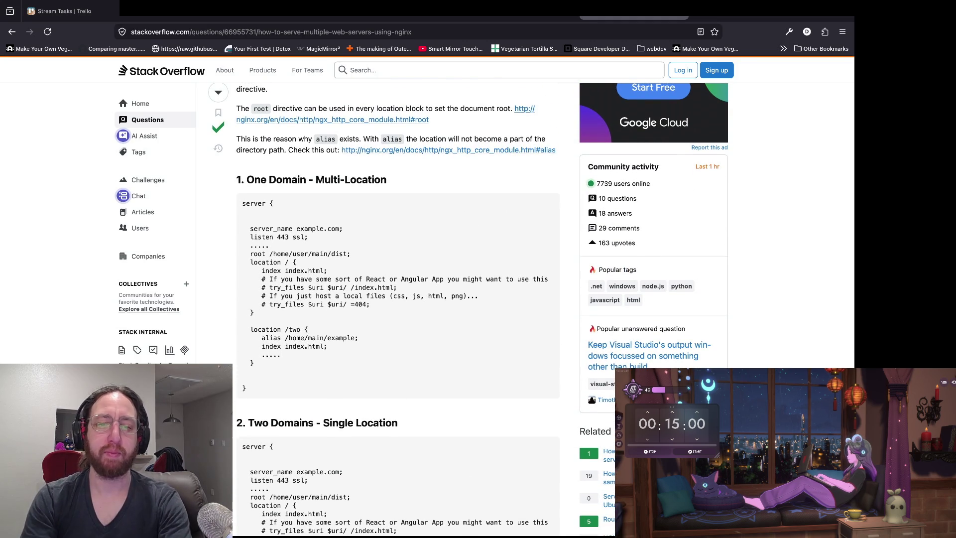
Revisit the One Domain location /two alias /home/main/example lines, then switch to the Godot editor
scroll(530, 309, up, 1)
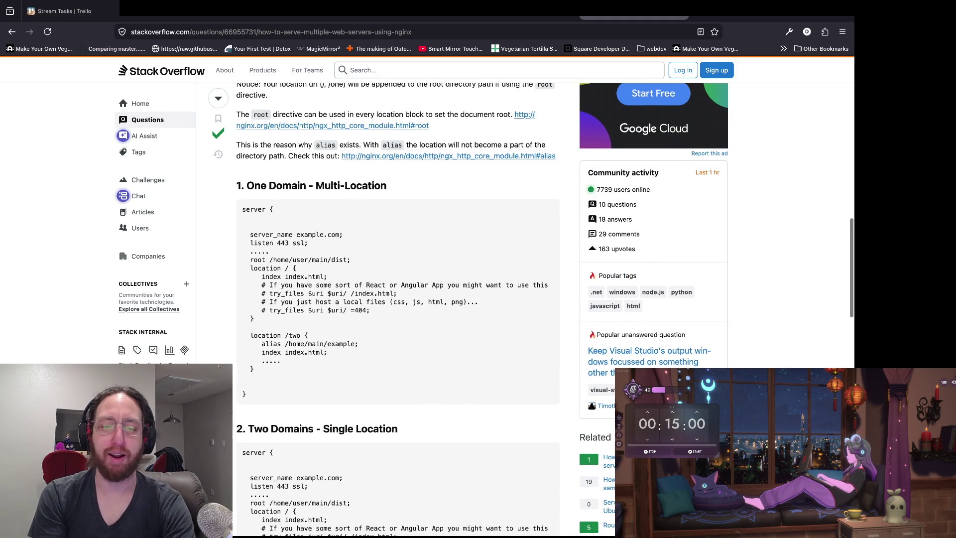
scroll(530, 309, down, 1)
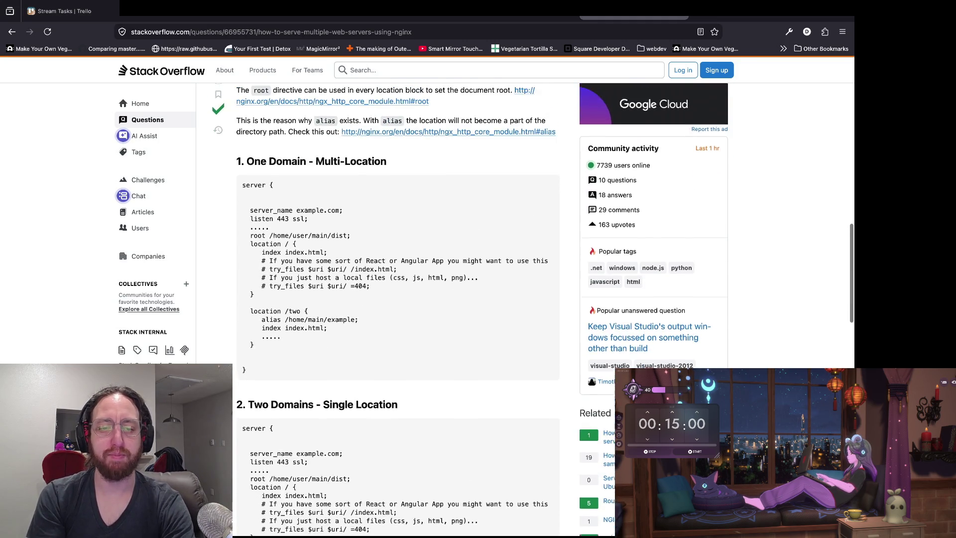
scroll(530, 309, up, 1)
scroll(530, 309, up, 3)
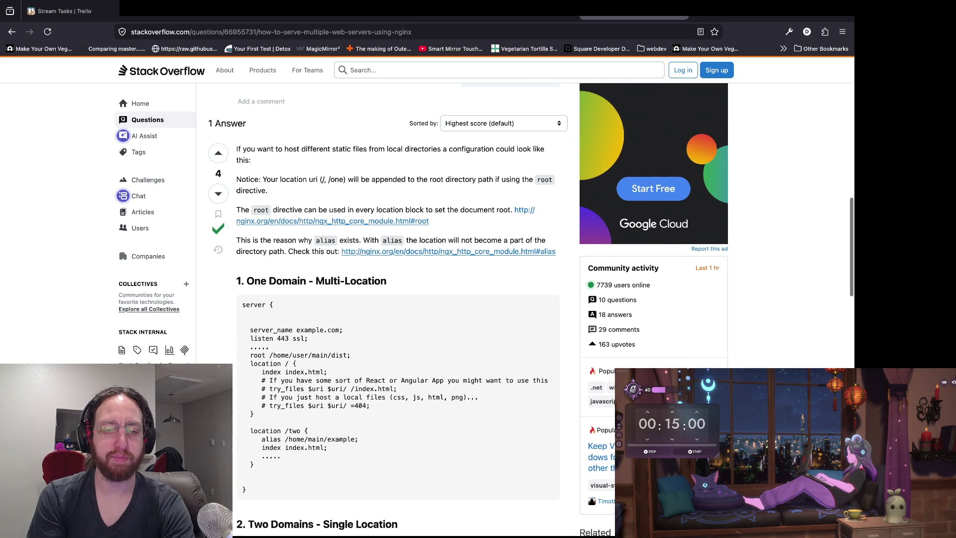
scroll(468, 309, down, 1)
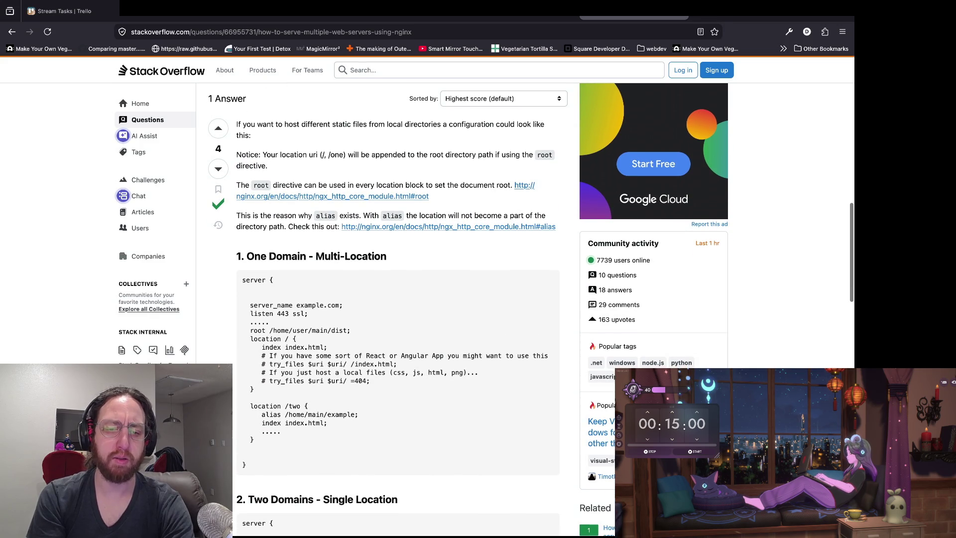
drag(246, 414, 327, 423)
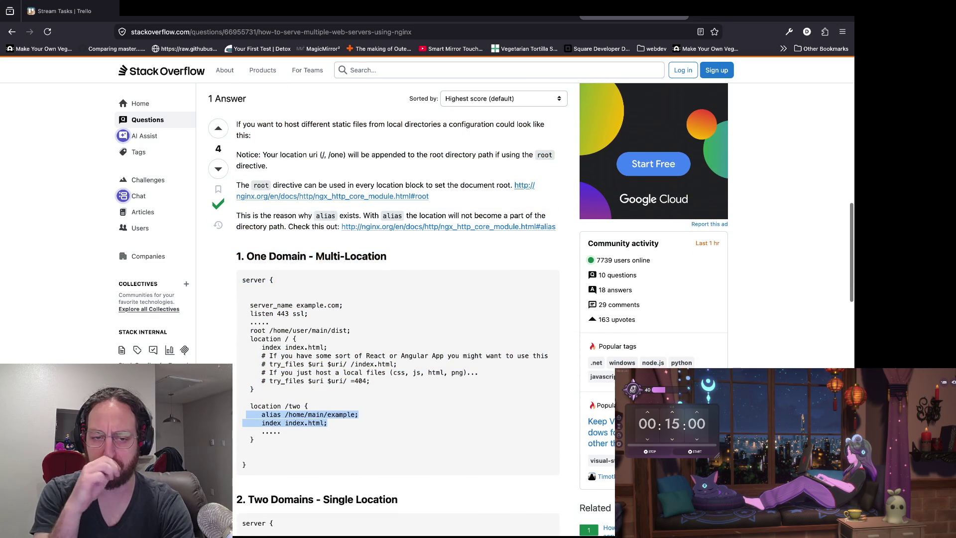
click(327, 423)
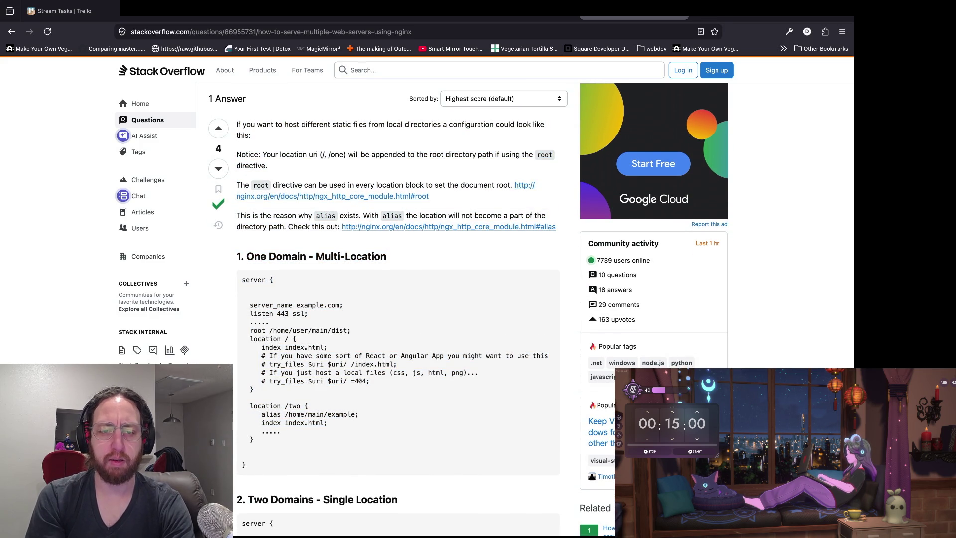
drag(250, 406, 304, 405)
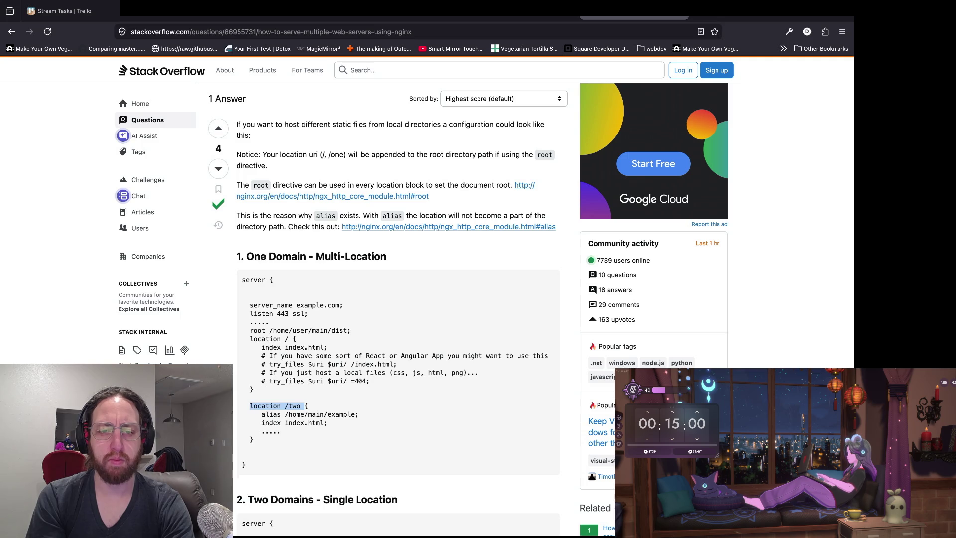
drag(258, 414, 359, 414)
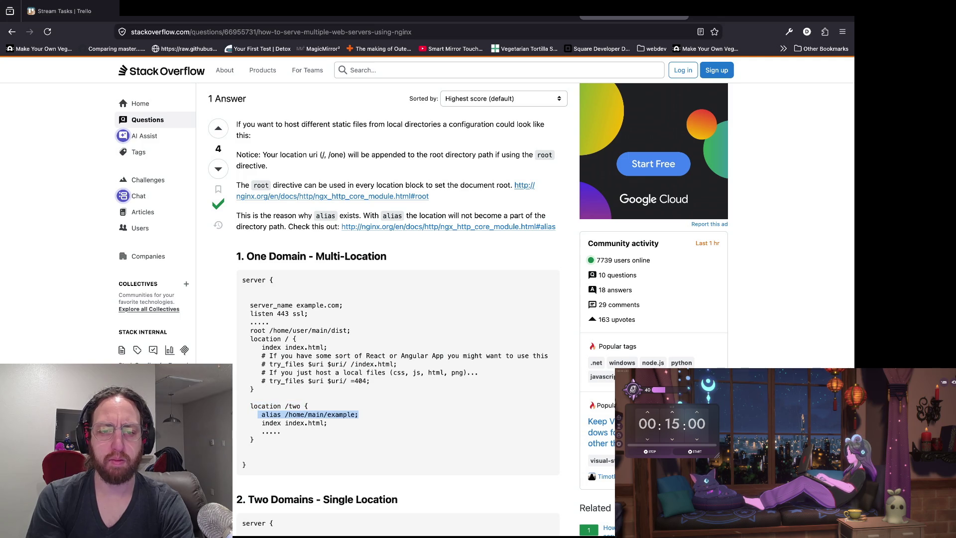
key(super+Tab)
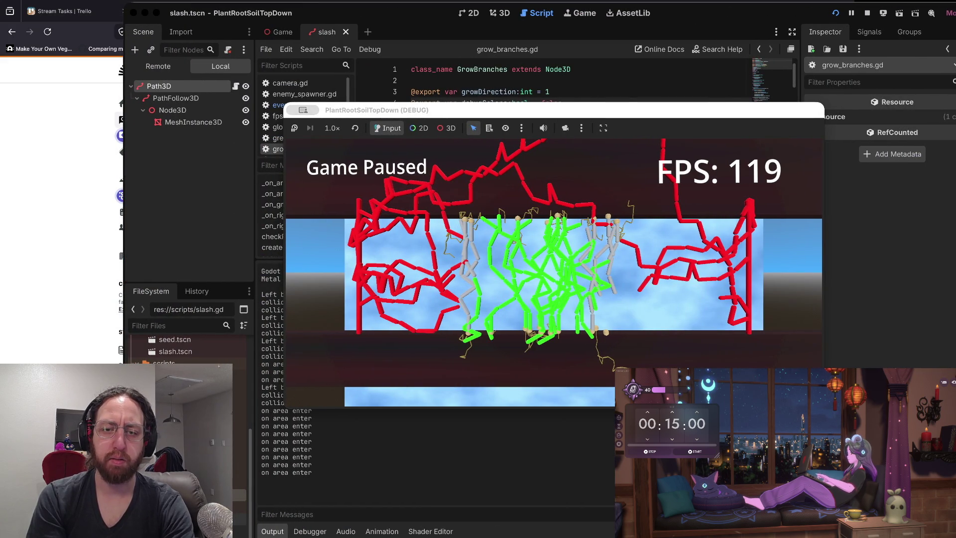
Back in Firefox, refine the DuckDuckGo search to 'nginx multiple rest servers with proxypass ports'
key(super+Tab)
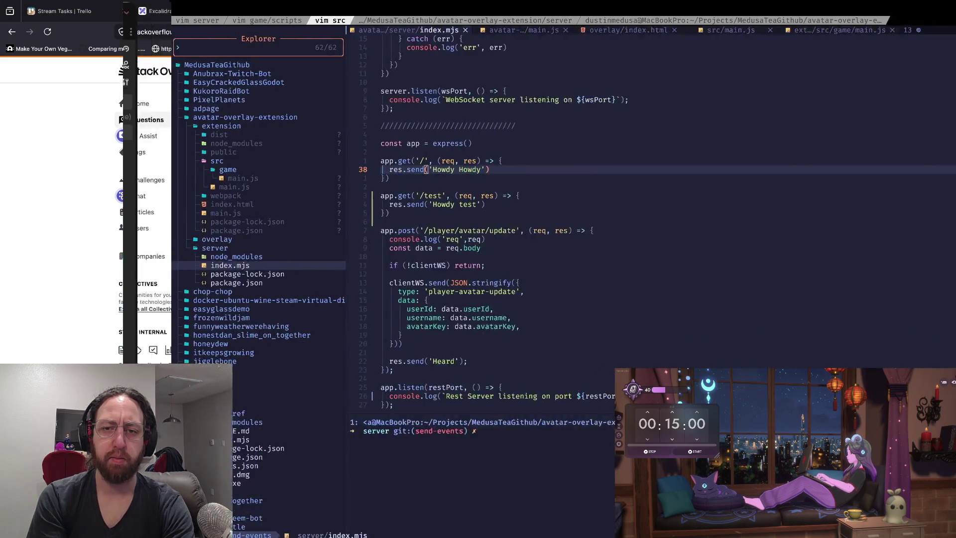
key(super+Tab)
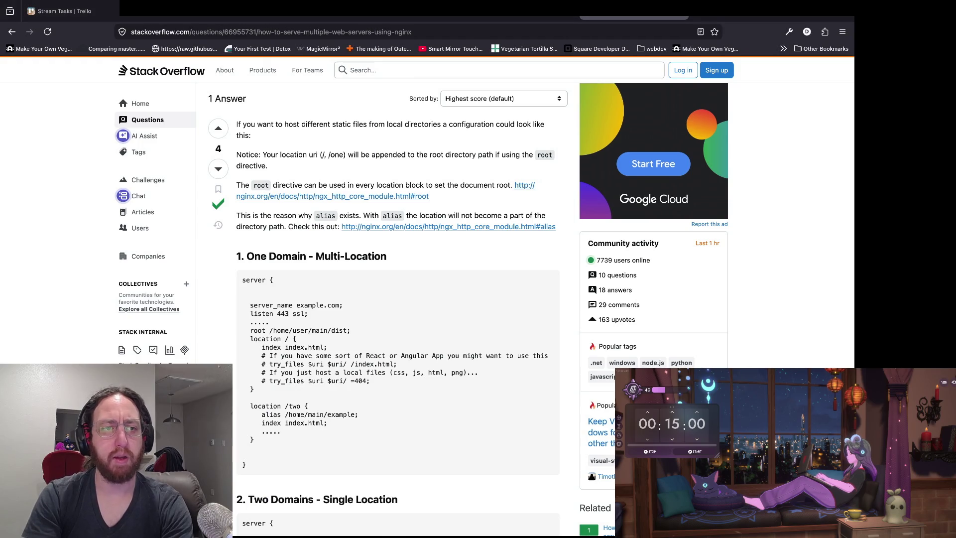
click(12, 31)
click(229, 76)
text(with proxyp)
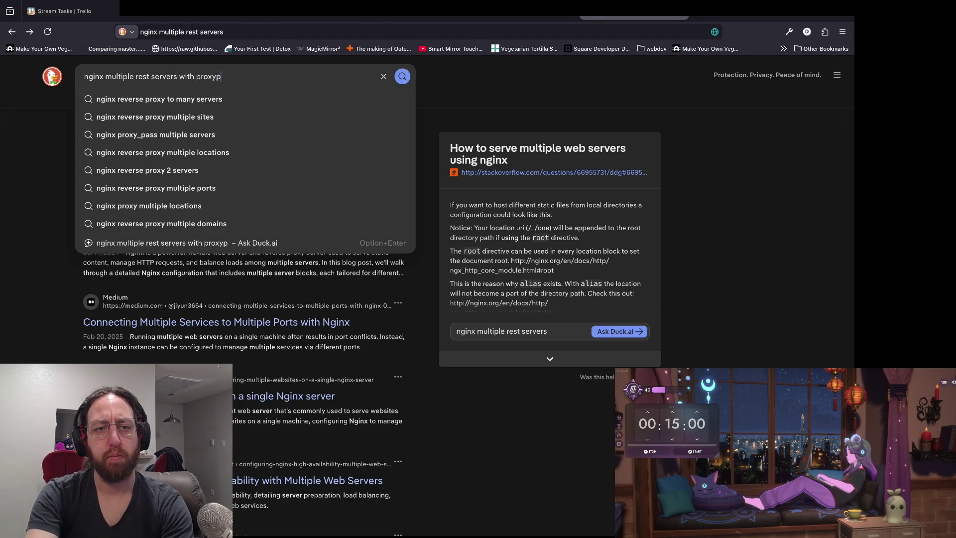
text(ass ports)
key(Return)
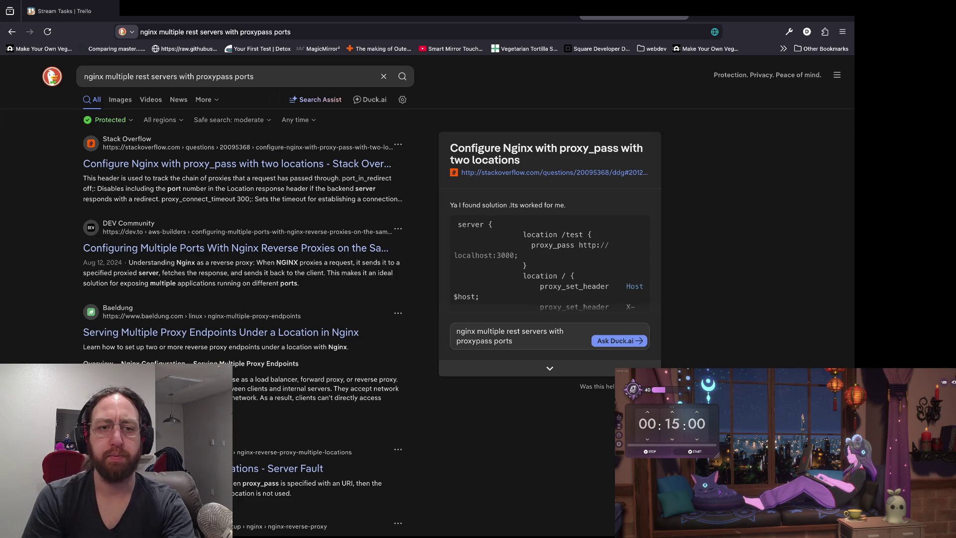
Open the 'Configure Nginx with proxy_pass with two locations' answer and read its location /test/ block
mouse_move(383, 1)
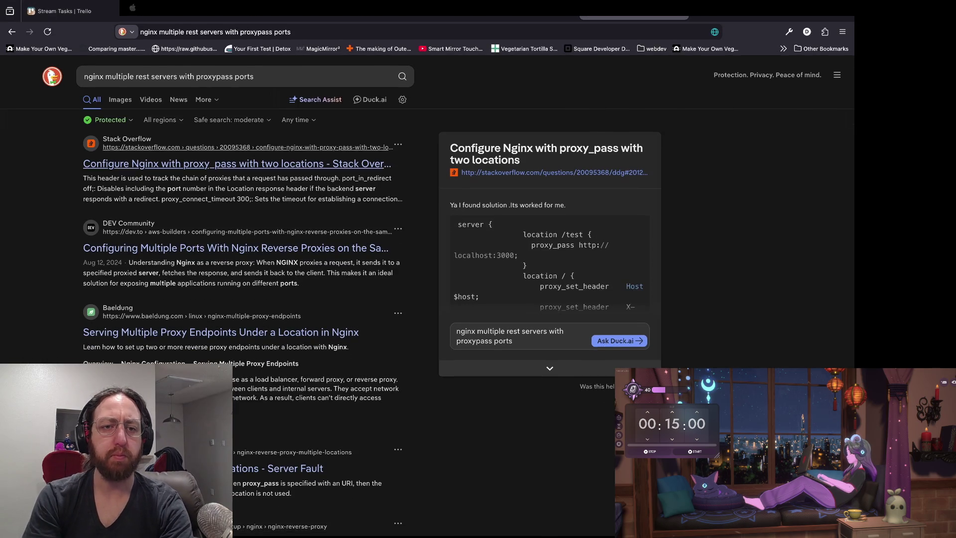
click(237, 163)
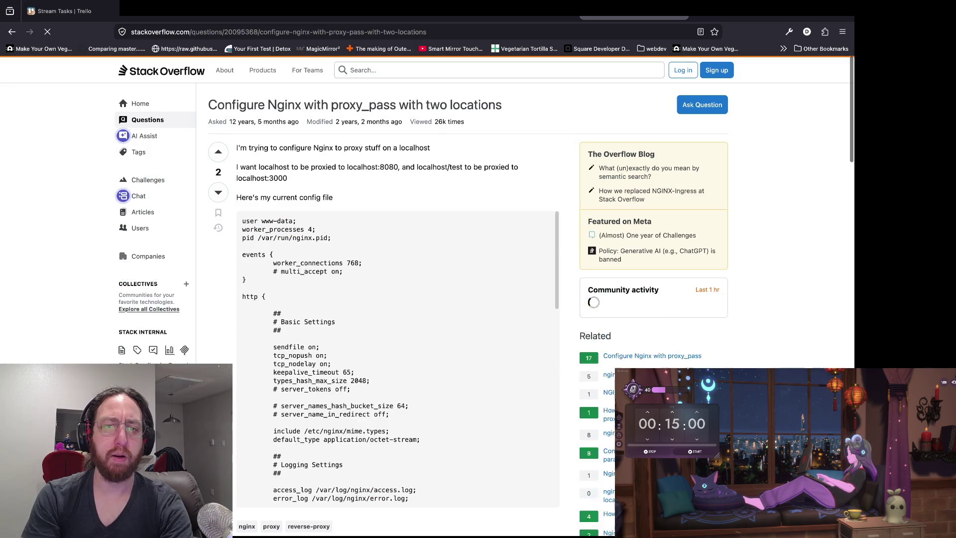
scroll(398, 398, down, 10)
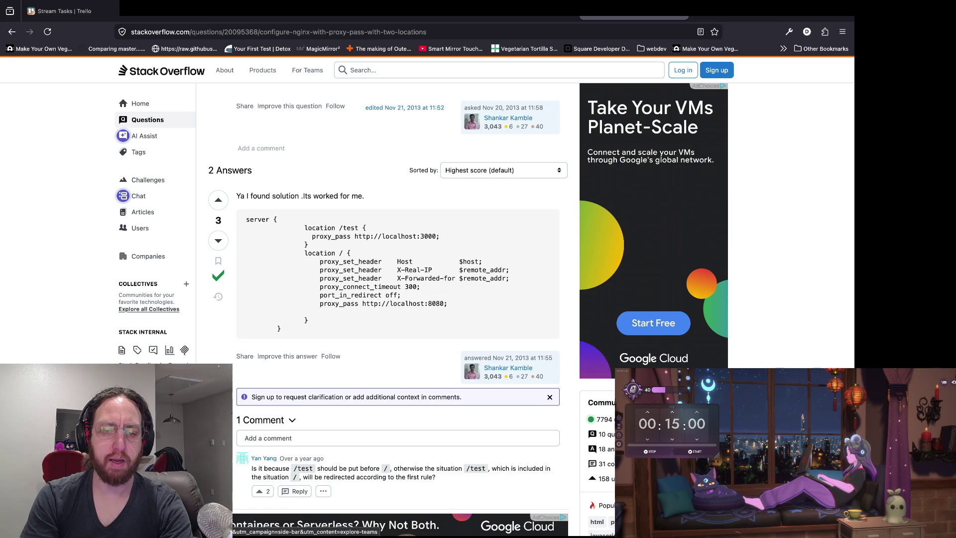
scroll(398, 309, down, 1)
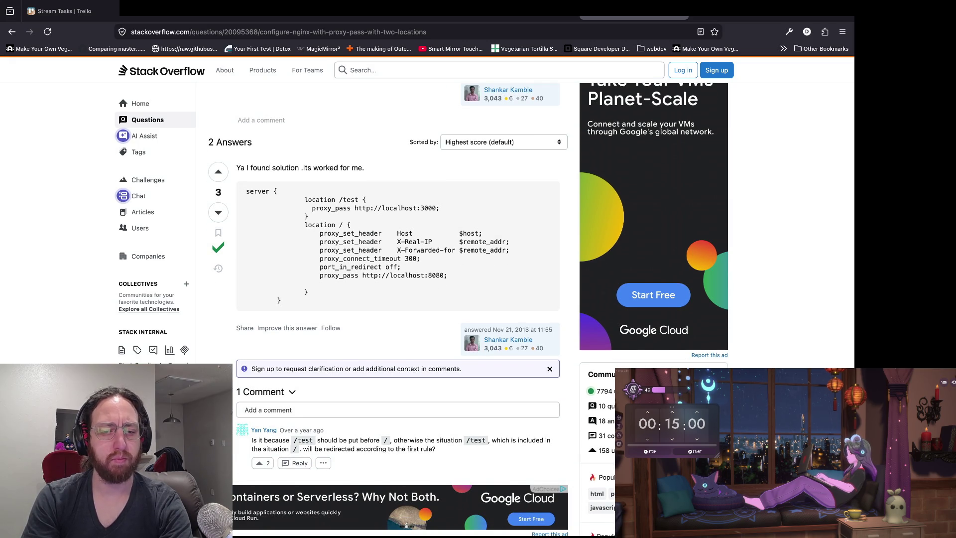
scroll(394, 299, down, 5)
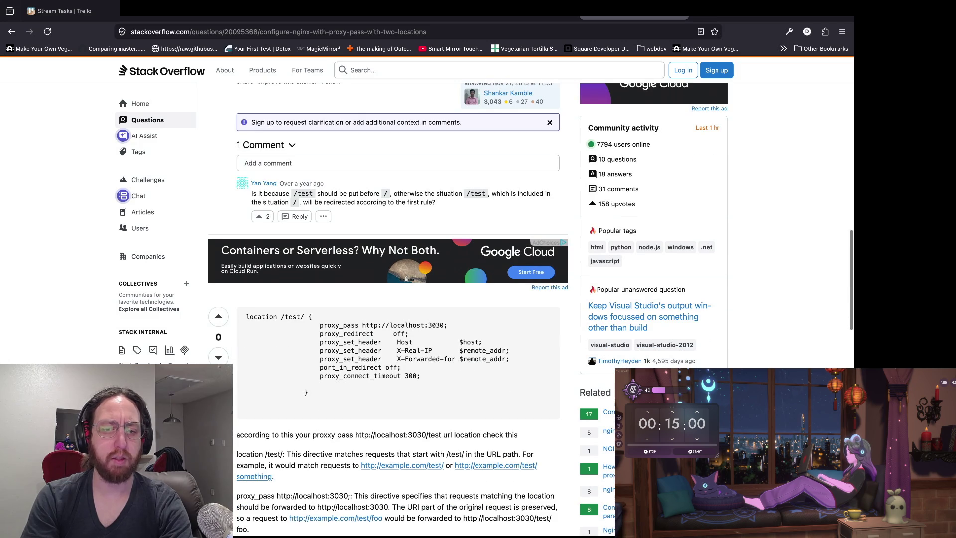
drag(312, 392, 242, 316)
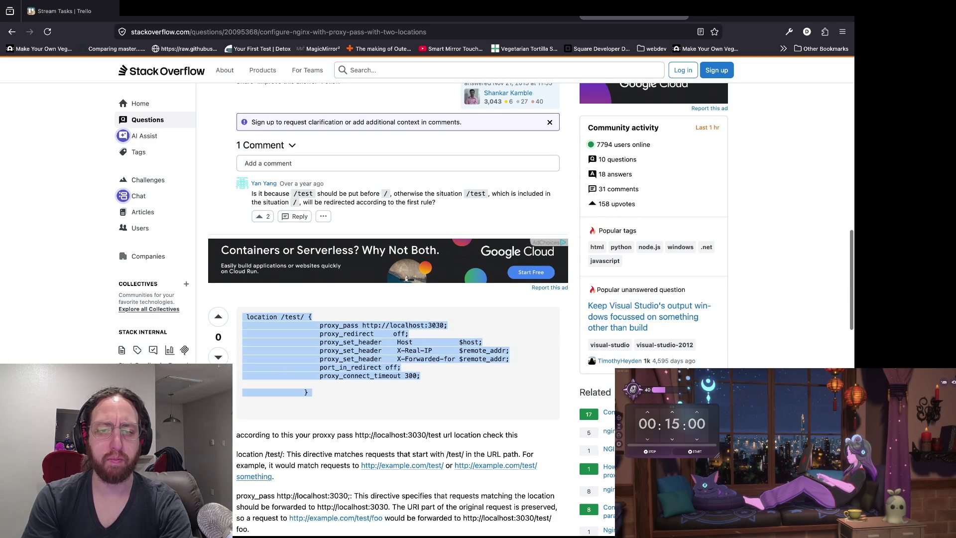
click(243, 317)
Read the answer's directive explanations, then return to index.mjs in vim
scroll(393, 299, down, 2)
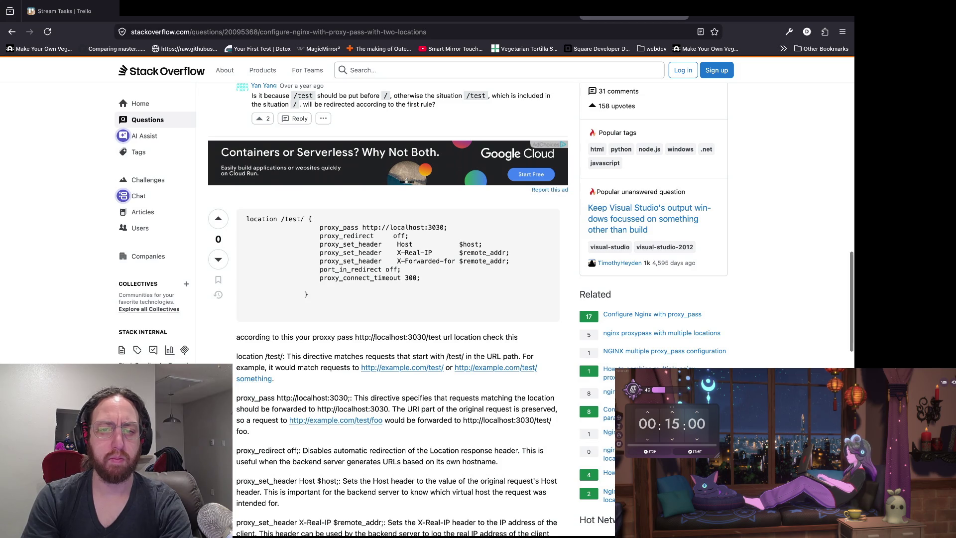
scroll(531, 309, down, 1)
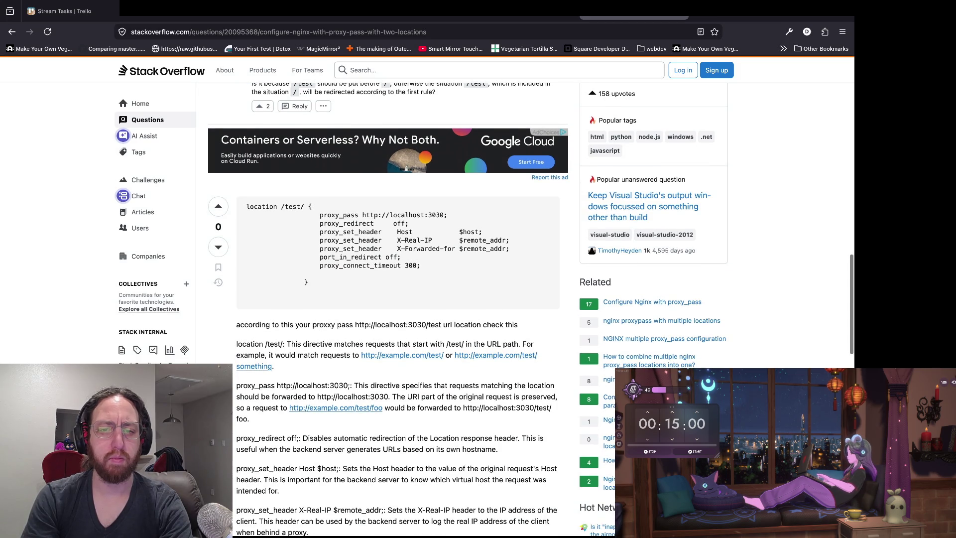
scroll(468, 309, down, 1)
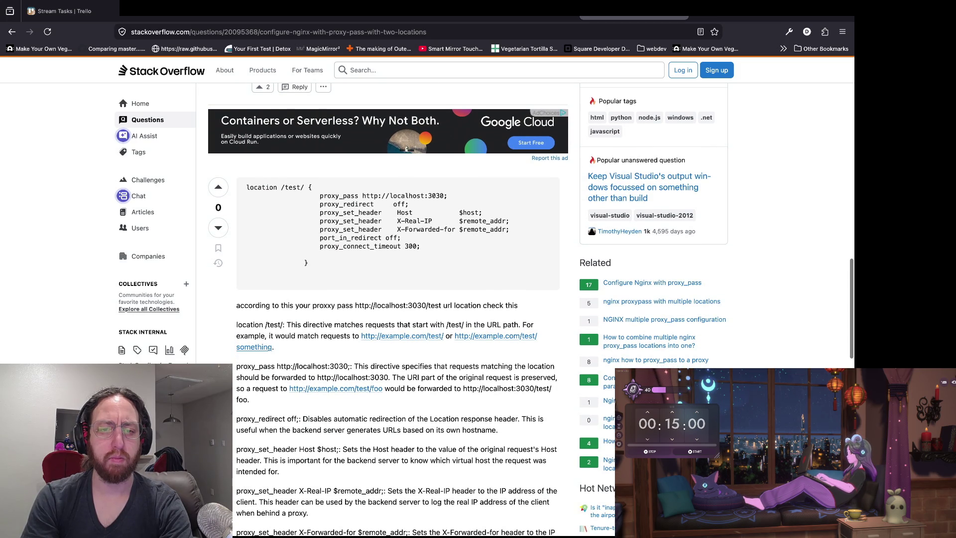
scroll(531, 309, down, 10)
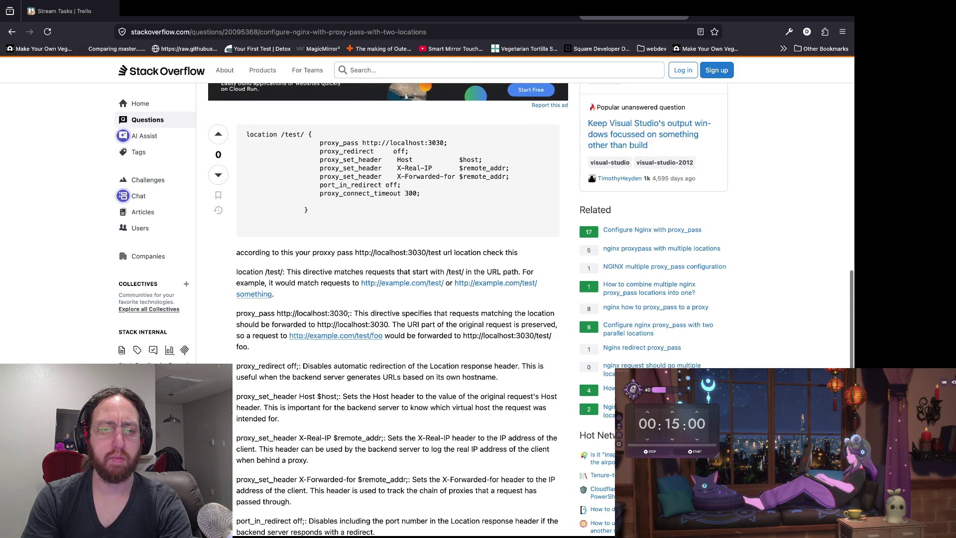
scroll(397, 309, up, 8)
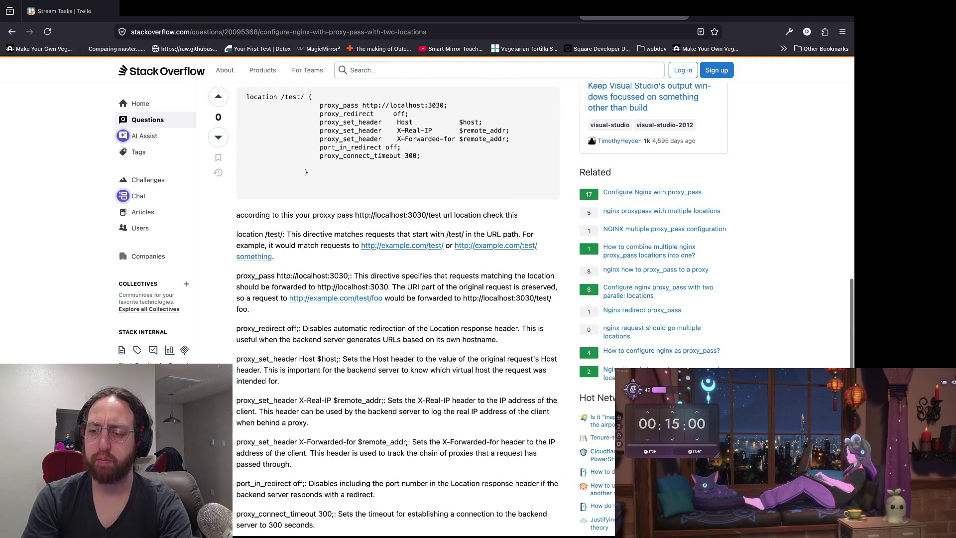
key(super+Tab)
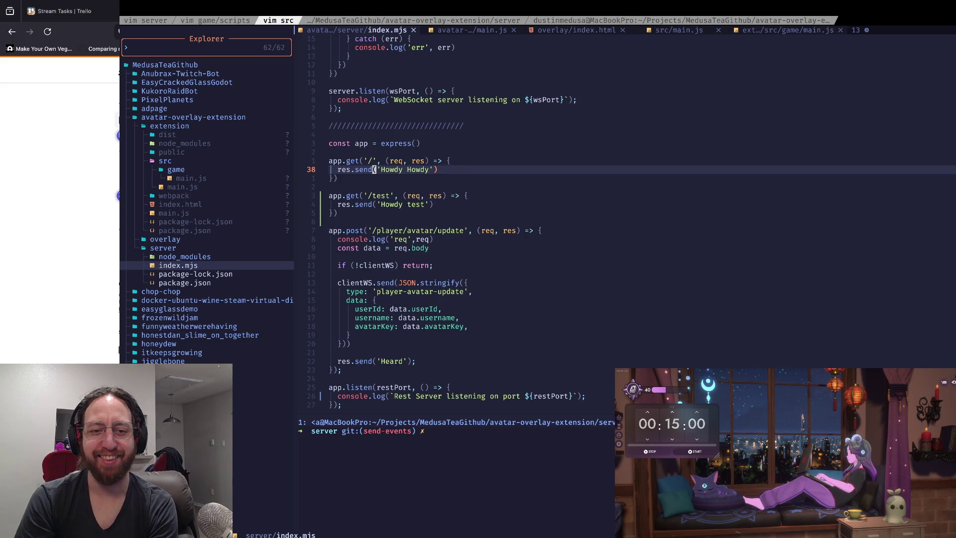
click(330, 256)
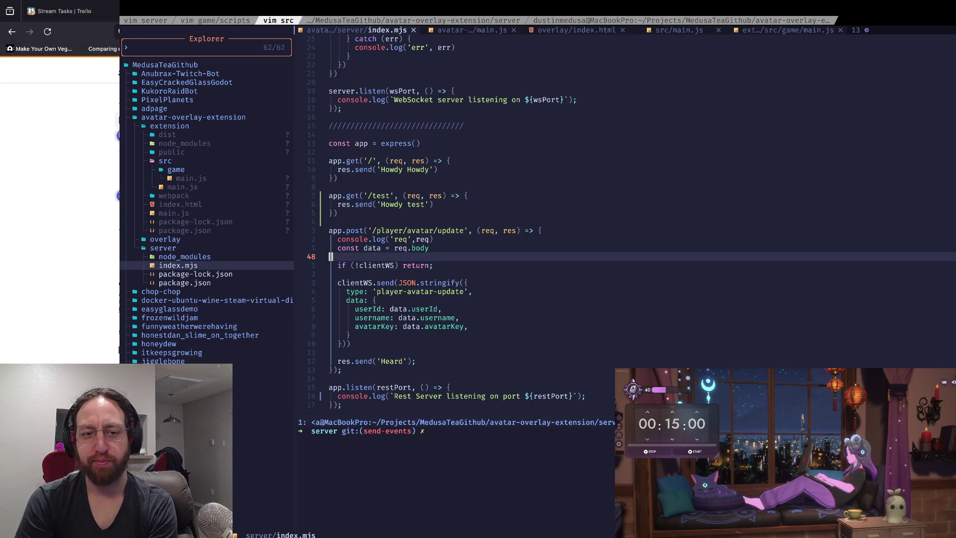
key(j)
key(j)
key(j)
key(k)
key(j)
key(j)
key(j)
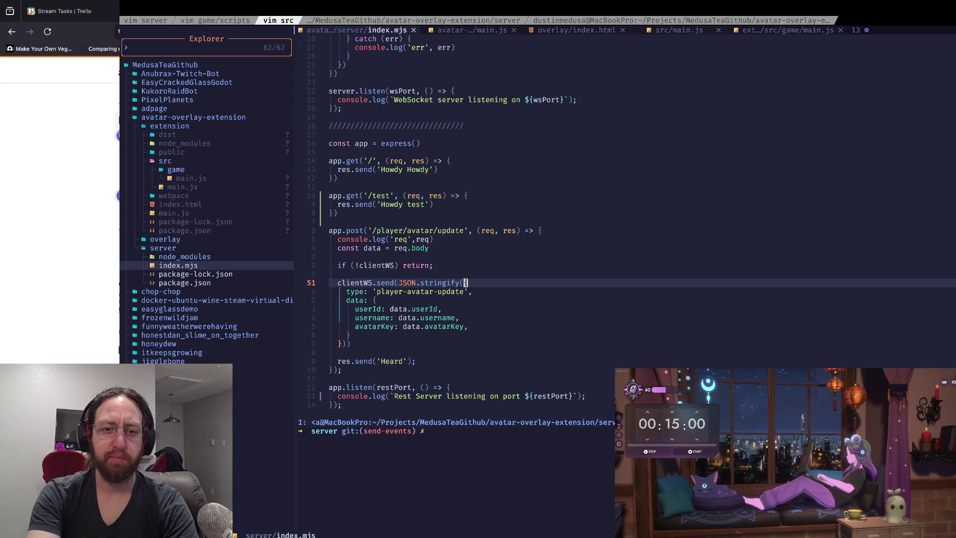
key(j)
key(j)
key(j)
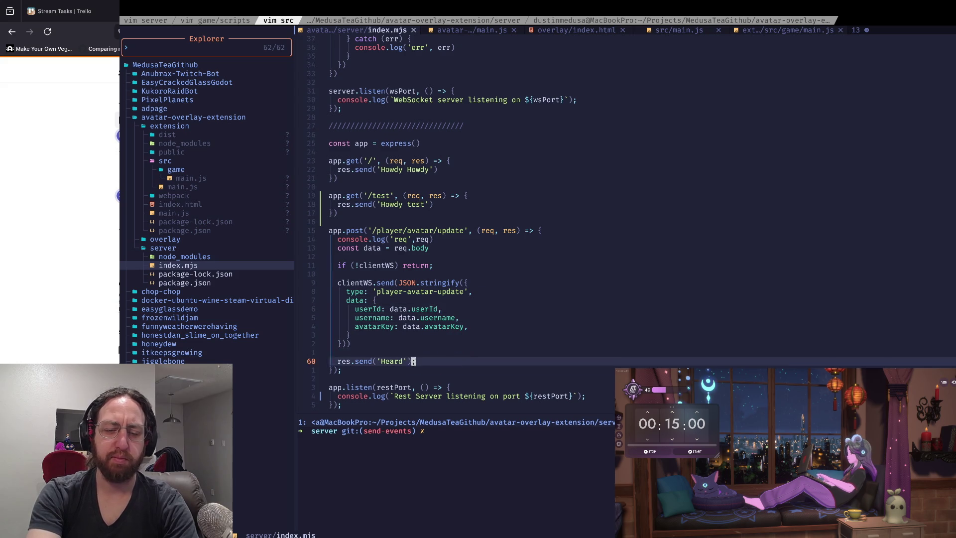
key(k)
key(k)
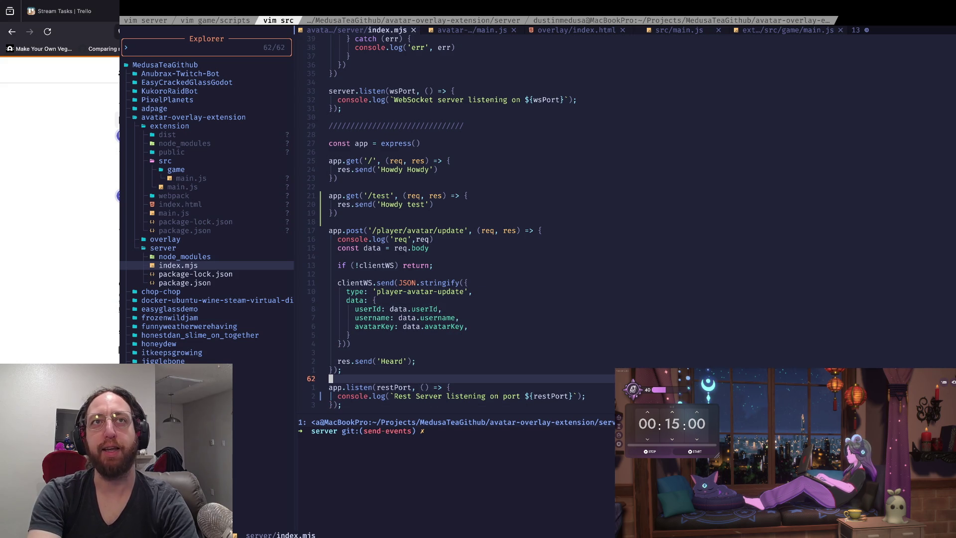
key(k)
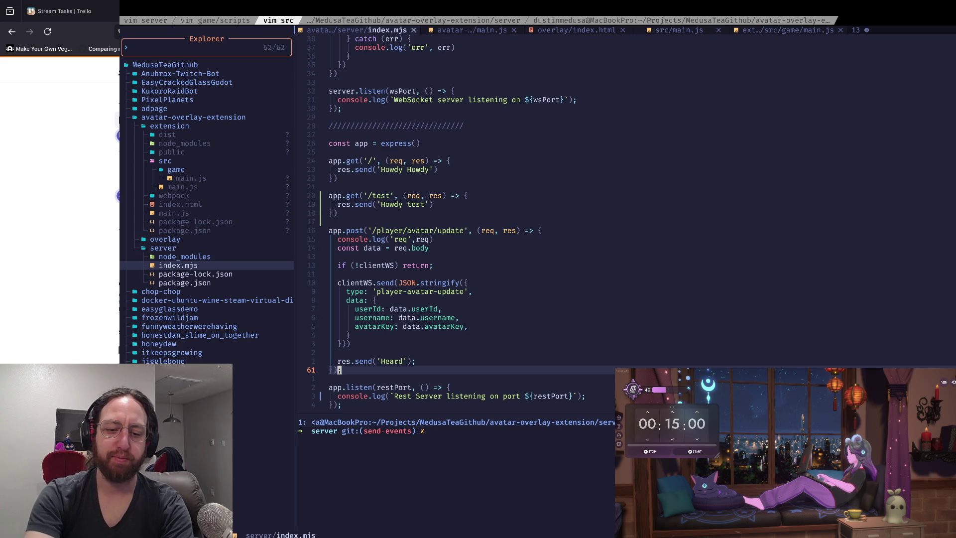
key(j)
key(j)
key(k)
key(k)
key(k)
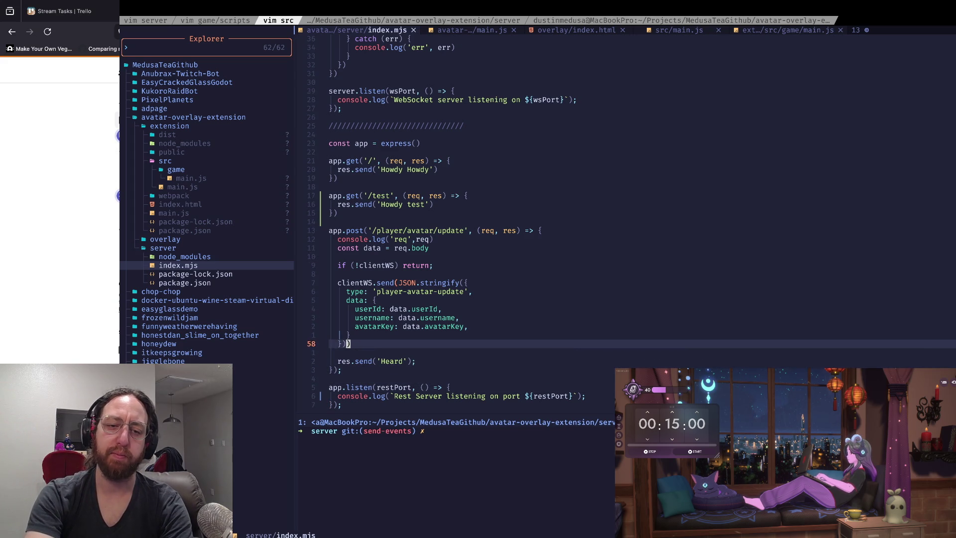
key(minus)
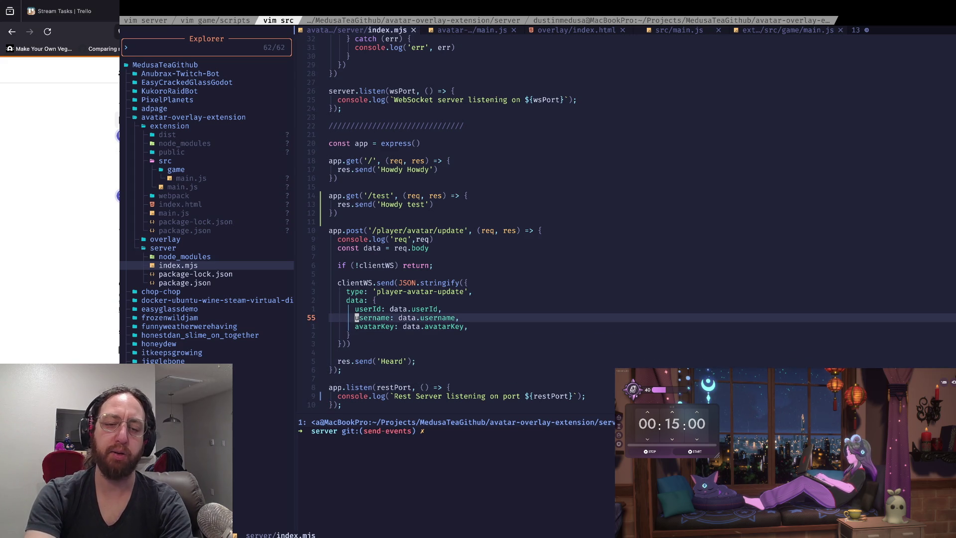
key(W)
key(w)
key(w)
key(w)
key(plus)
key(minus)
key(k)
key(k)
key(k)
key(k)
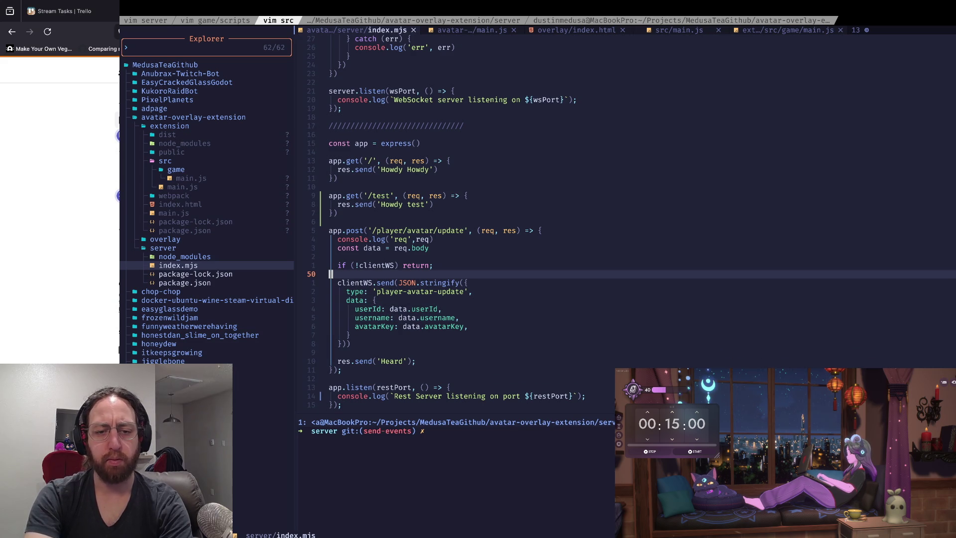
key(ctrl+w)
text(js)
key(Return)
text(d)
key(Return)
key(j)
key(j)
key(j)
key(q)
key(ctrl+l)
key(ctrl+w)
key(k)
key(bracketleft)
key(braceleft)
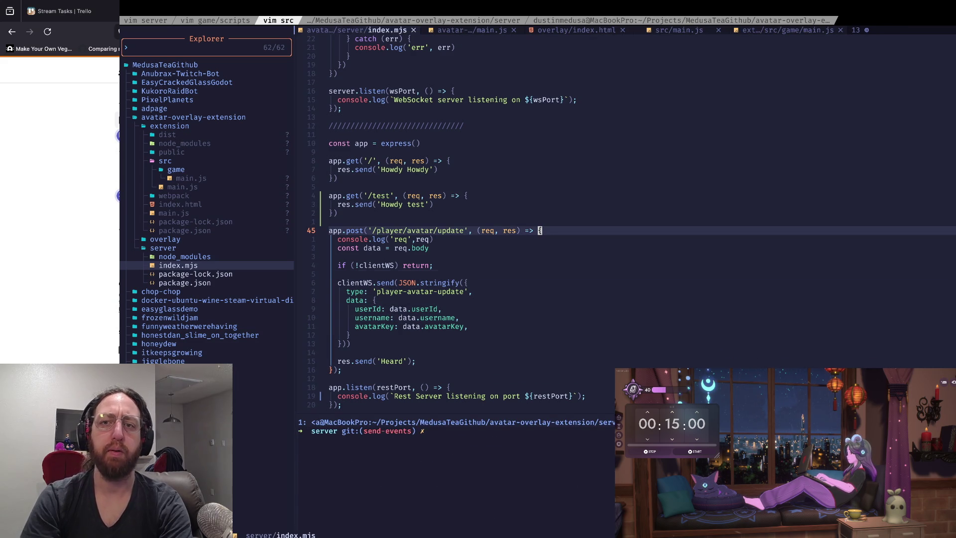
key(super+Tab)
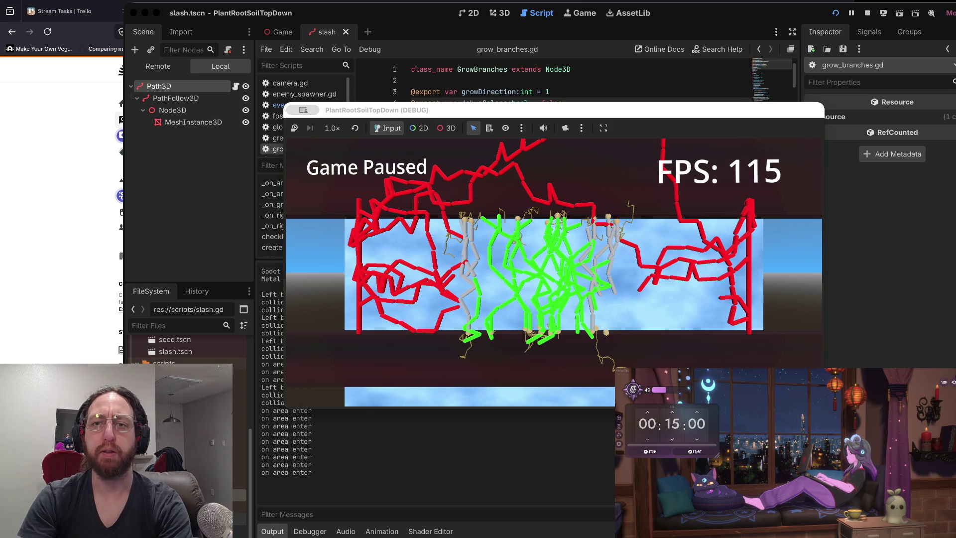
Switch from the Godot game to the api.medusatea.com/avatar-extension tab and reload it
key(ctrl+Right)
key(ctrl+Right)
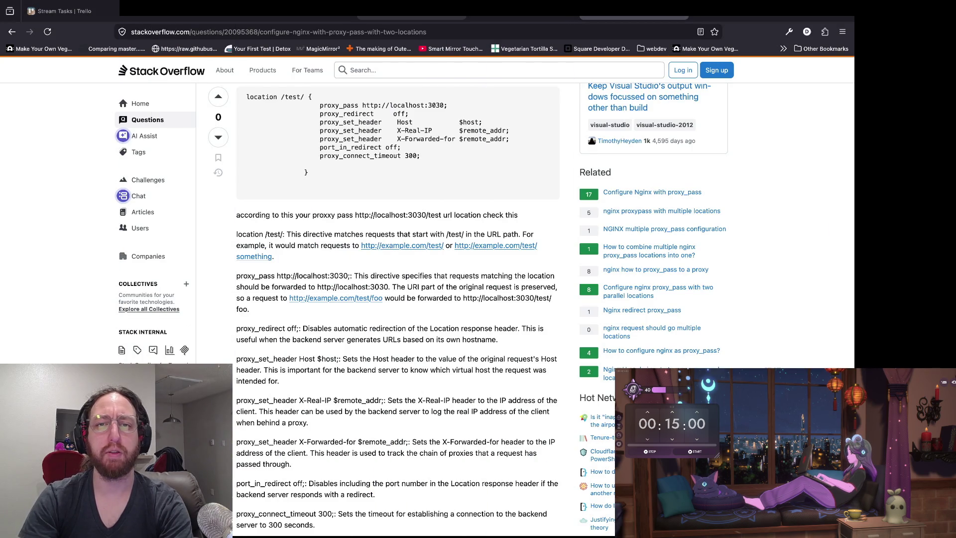
click(523, 16)
key(ctrl+l)
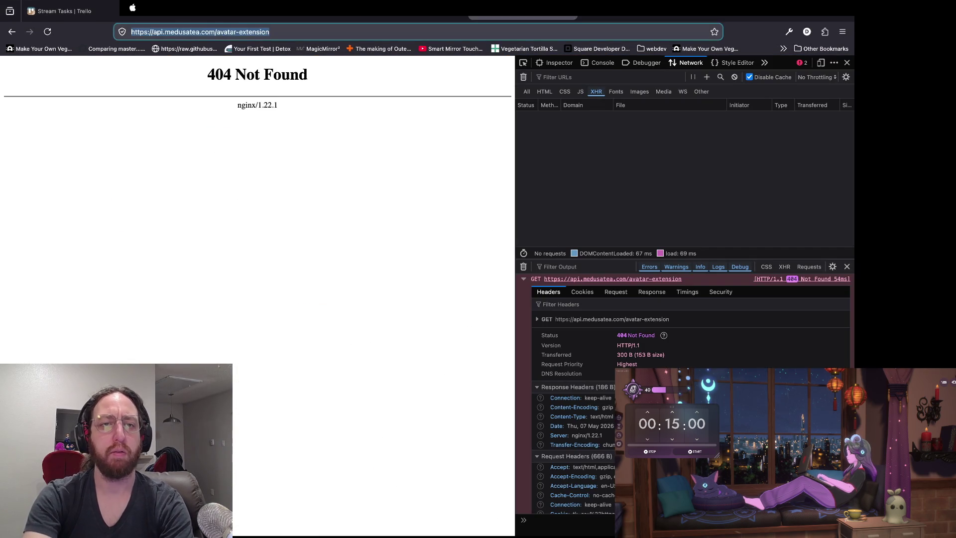
key(Return)
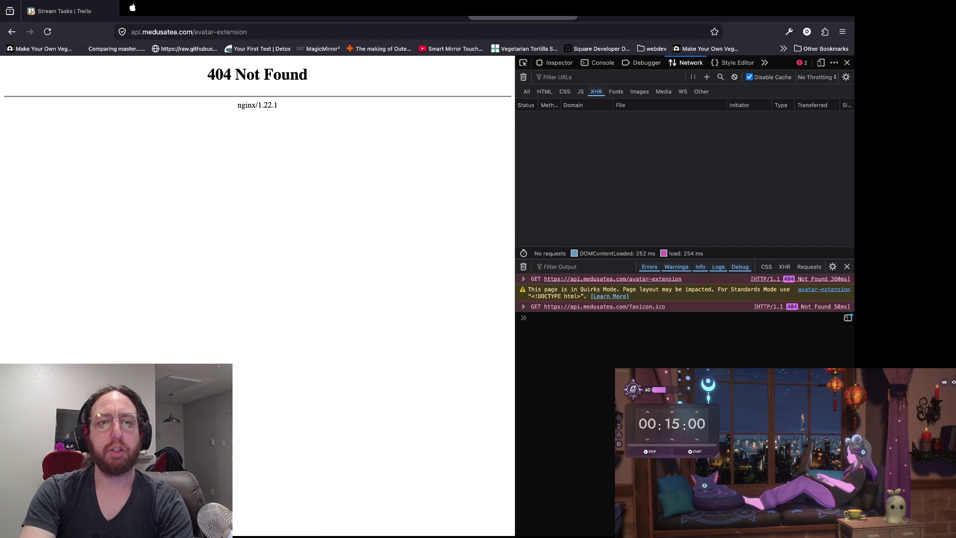
Load api.medusatea.com/avatar-extension/test, see it still returns 404, and return to vim
key(ctrl+l)
key(Right)
text(/test)
key(Return)
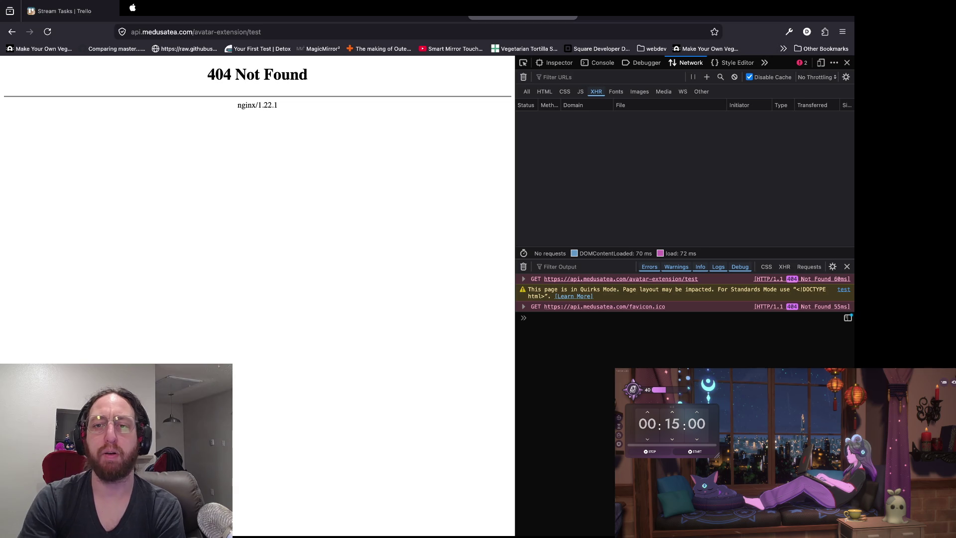
key(super+Tab)
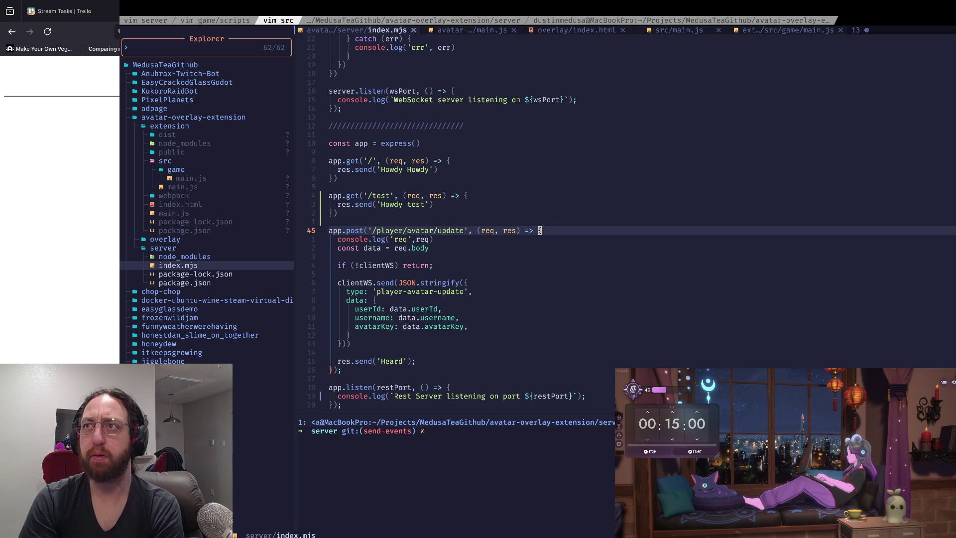
Inspect the 'update' path in the app.post avatar-update route, then bring back the paused Godot game
click(453, 230)
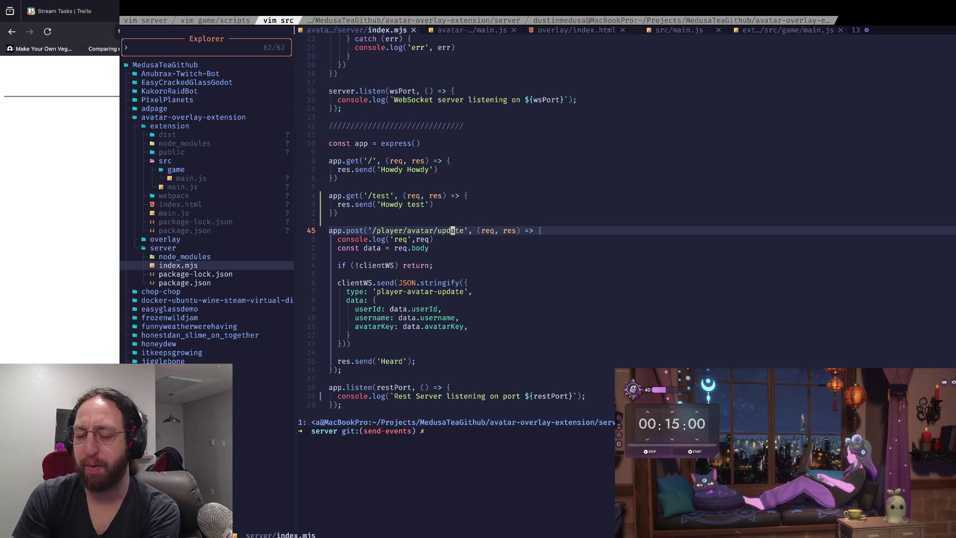
key(super+Tab)
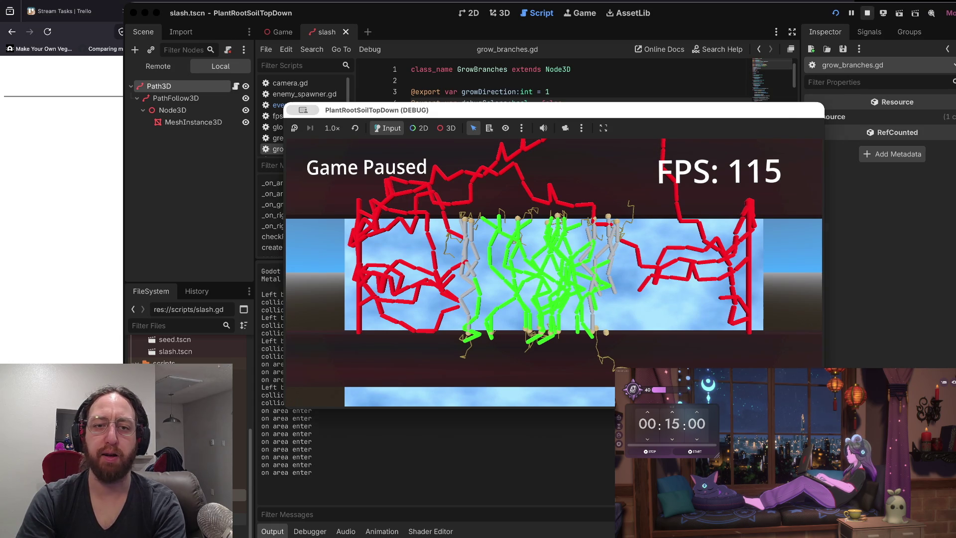
Stop the running game and enlarge the script editor around line 22
key(super+period)
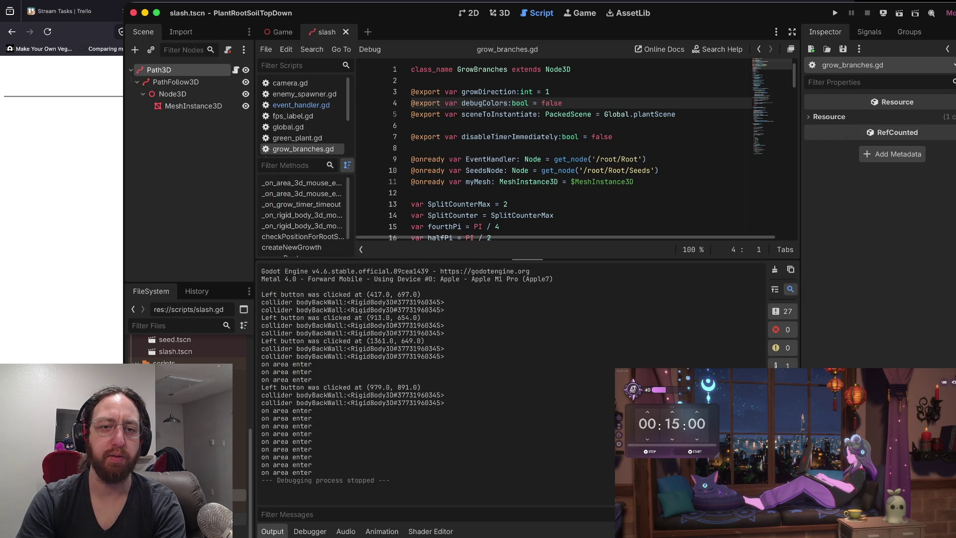
drag(527, 259, 528, 407)
click(413, 304)
scroll(547, 224, down, 7)
scroll(548, 224, up, 4)
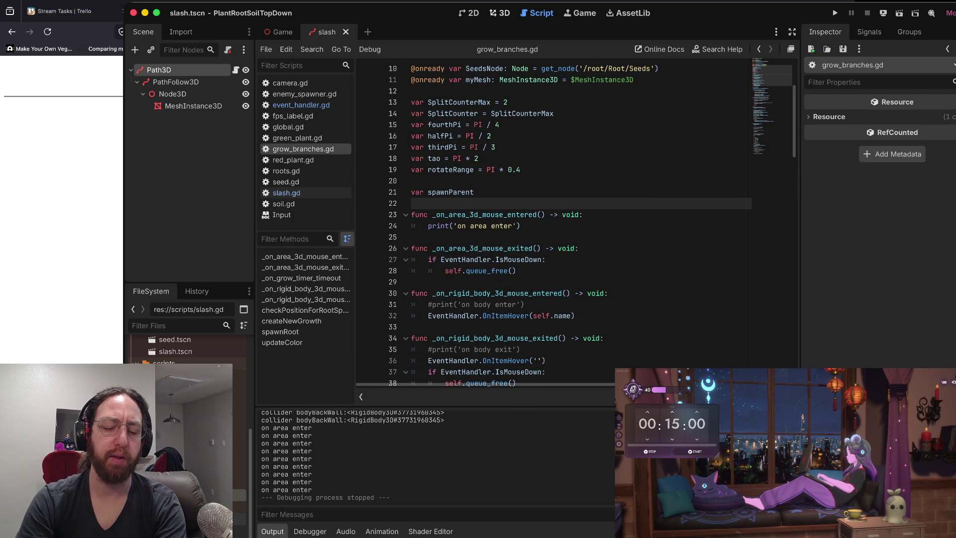
In the slash scene's 3D view, inspect Path3D, Node3D and PathFollow3D, then rerun the game
key(alt+2)
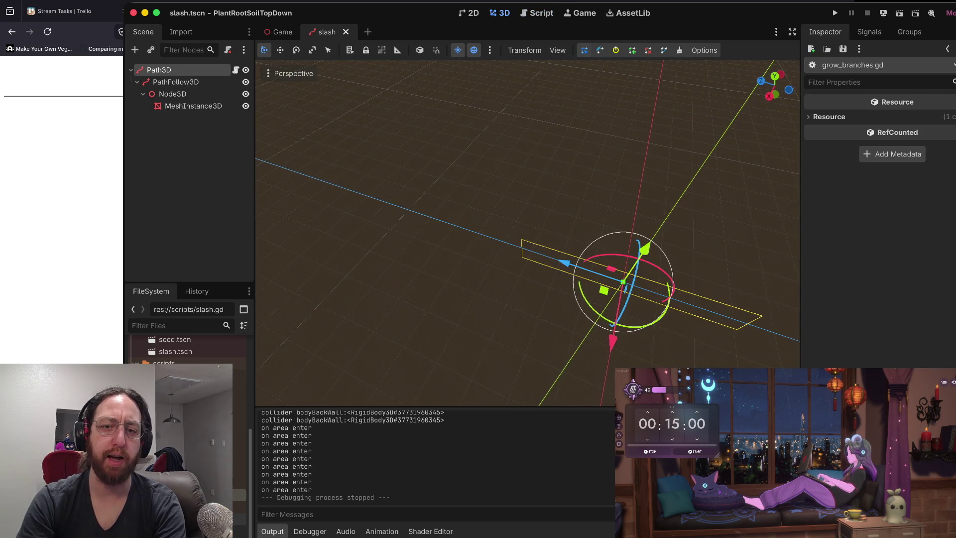
mouse_move(519, 211)
mouse_down()
mouse_move(473, 272)
mouse_move(405, 296)
mouse_up()
key(w)
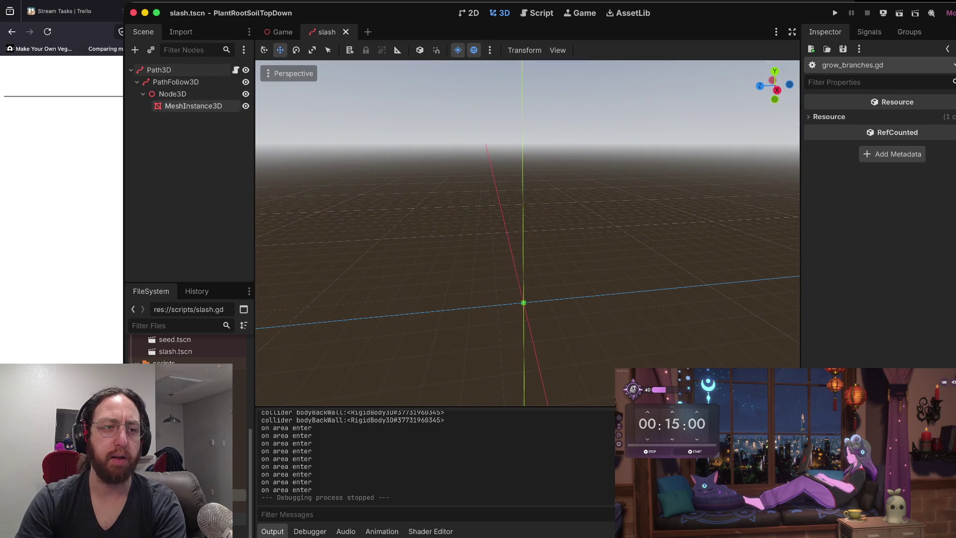
click(176, 82)
click(173, 93)
click(159, 69)
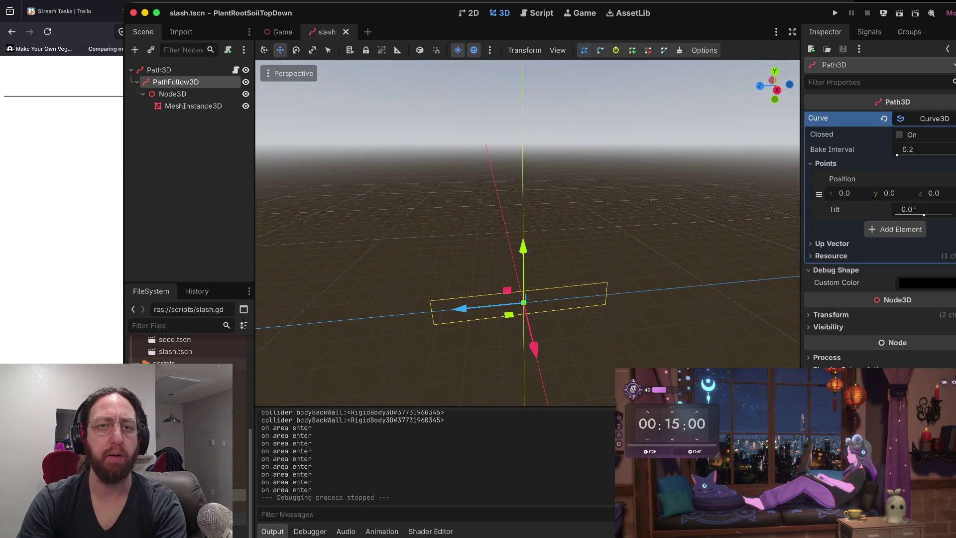
click(176, 82)
key(super+b)
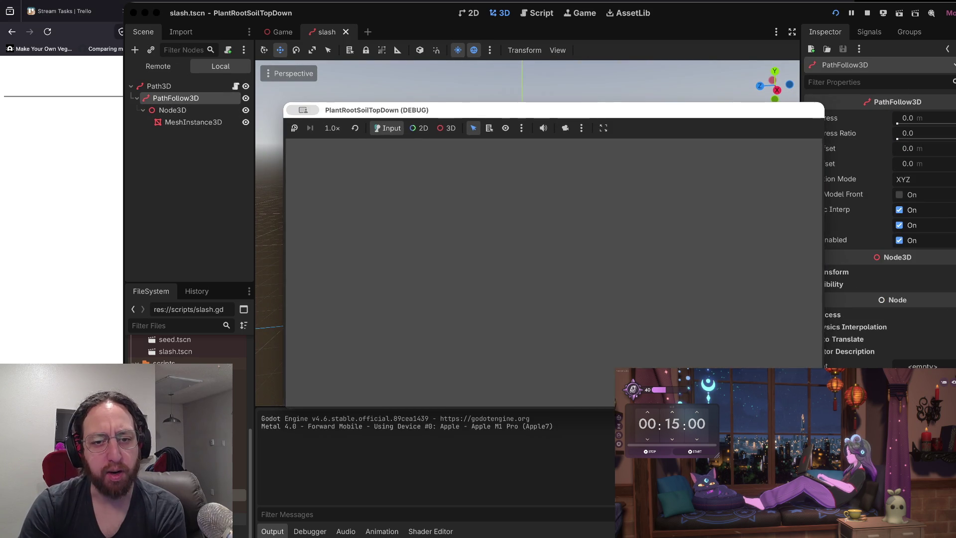
Grow green root plants on the left, in the middle cluster and on the right of the game
click(484, 257)
click(416, 334)
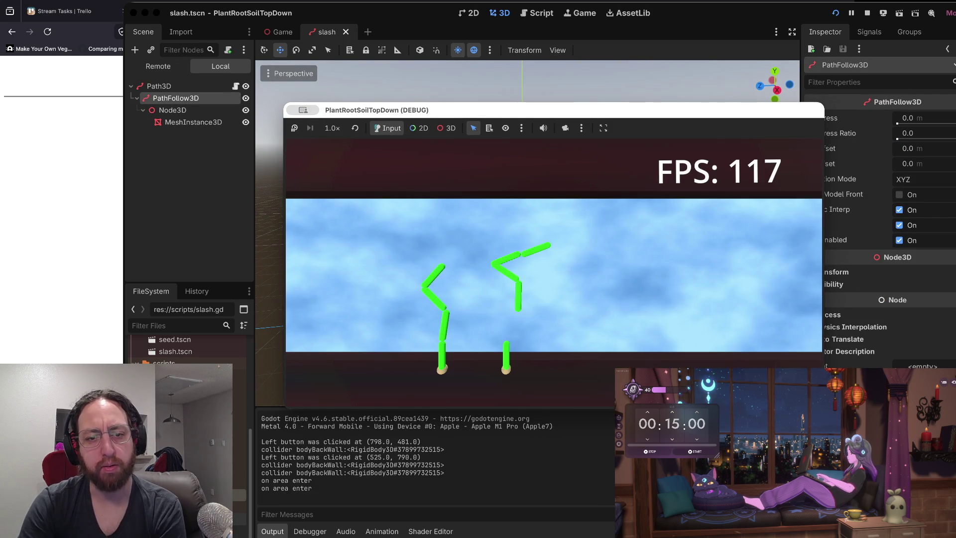
click(414, 300)
click(442, 292)
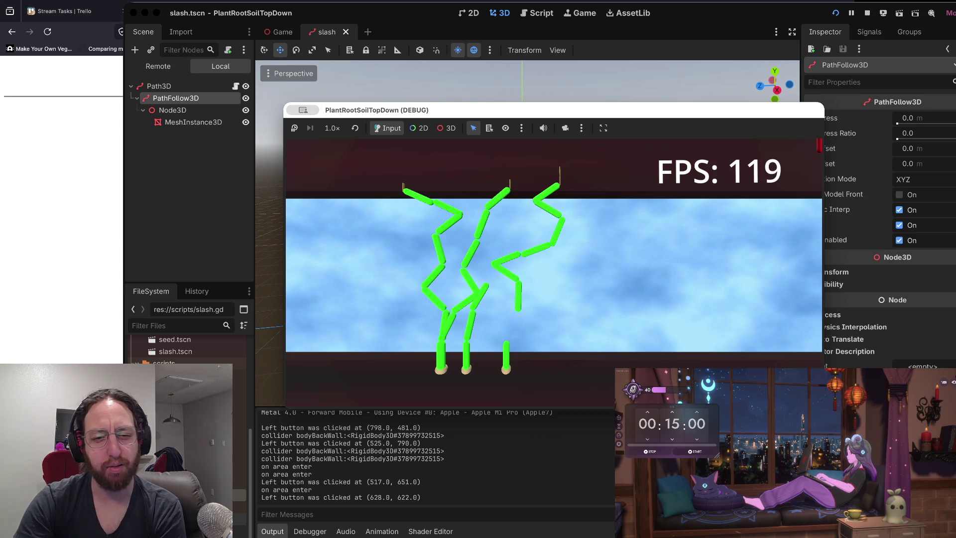
click(452, 290)
click(434, 287)
click(434, 278)
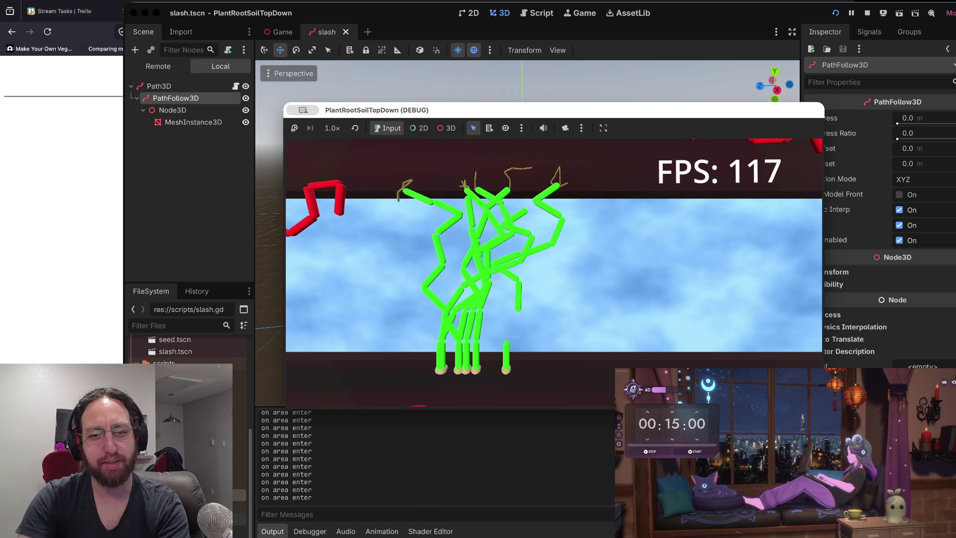
click(568, 261)
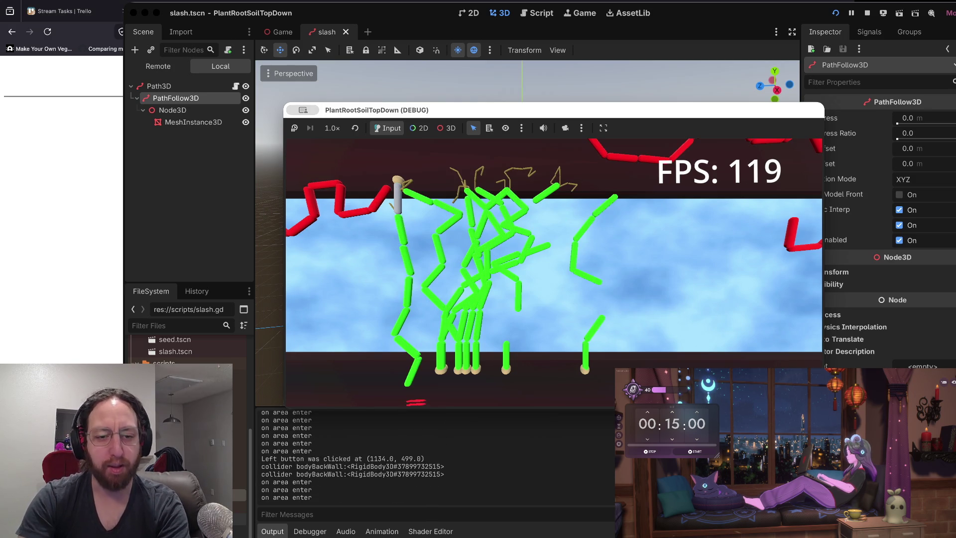
Pan the game camera along the soil wall, then stop the run and return to Neovim
key(Left)
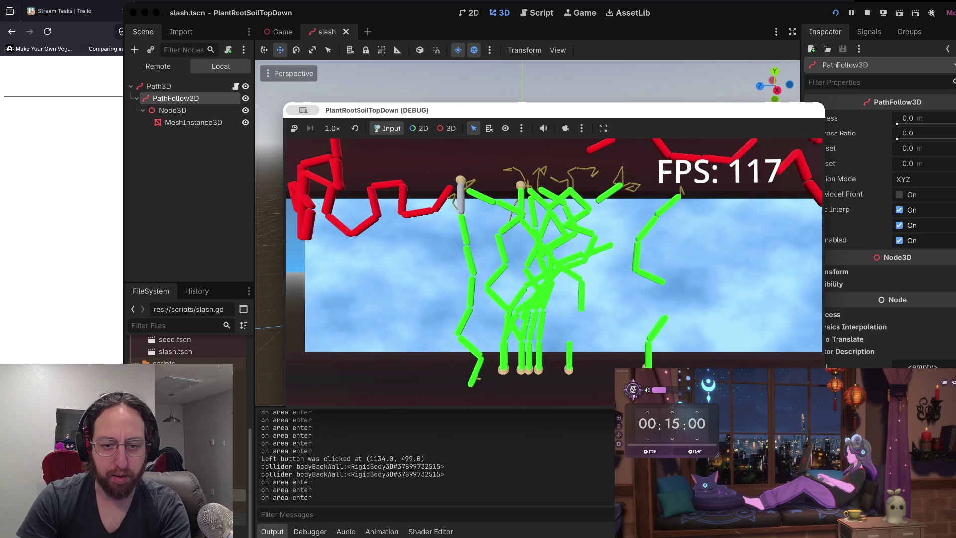
key(Down)
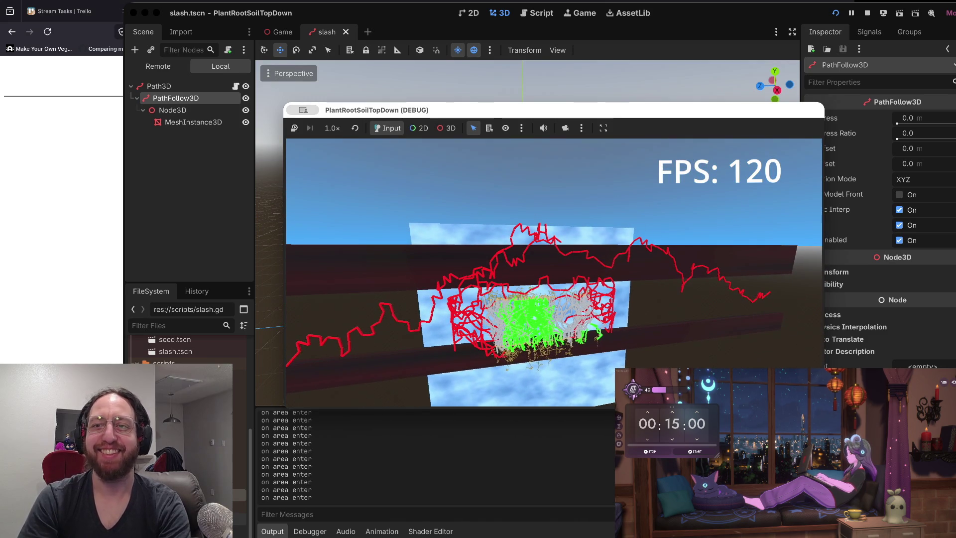
click(866, 13)
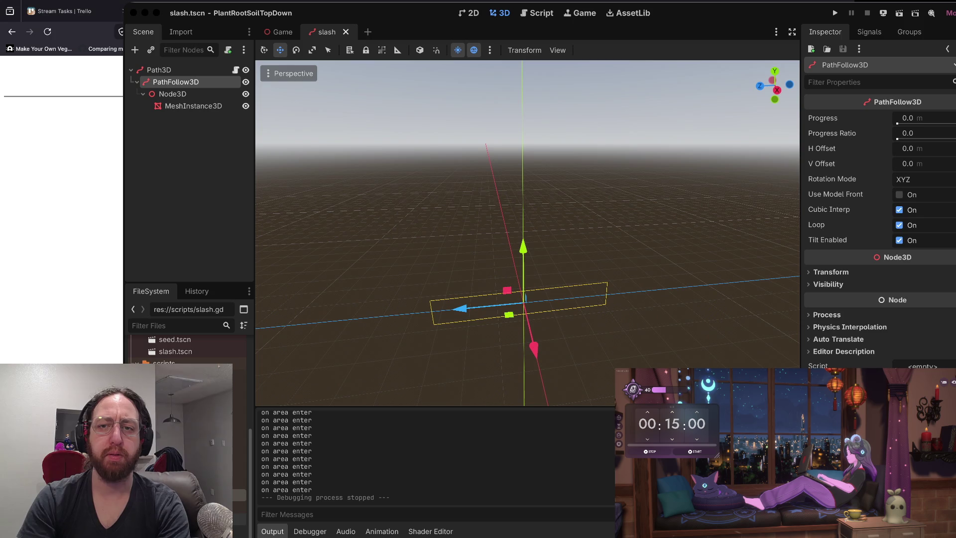
key(super+Tab)
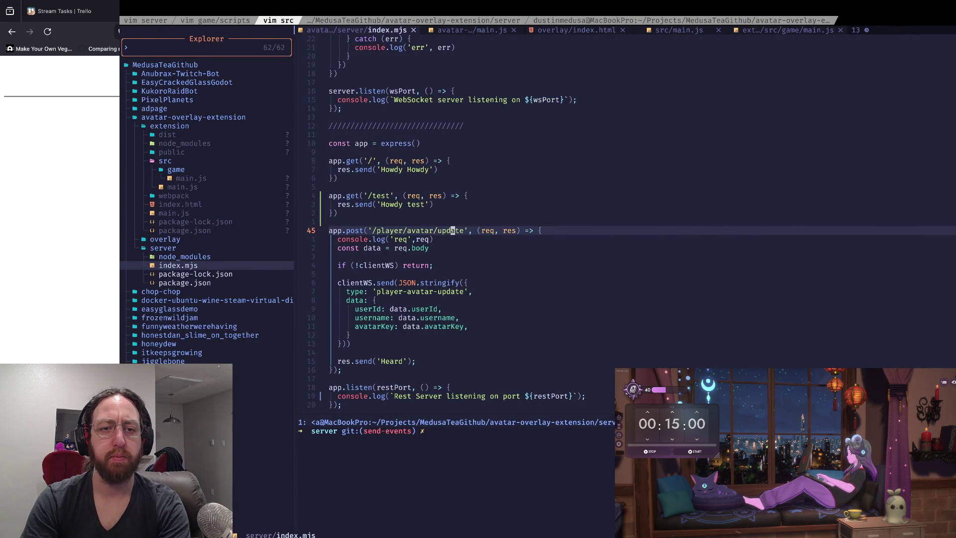
Remove '-extension' from the address in Firefox and load api.medusatea.com/avatar/test, which returns 404
key(super+Tab)
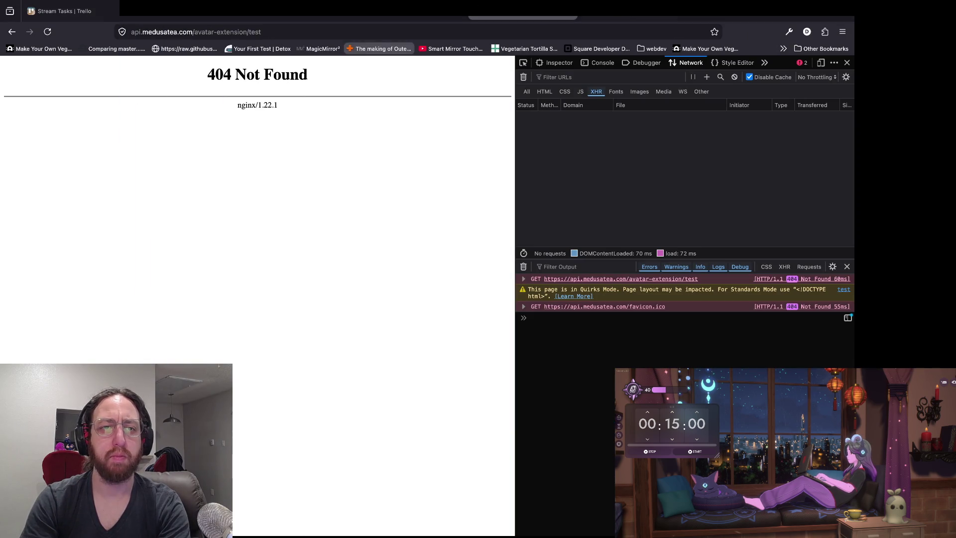
key(ctrl+l)
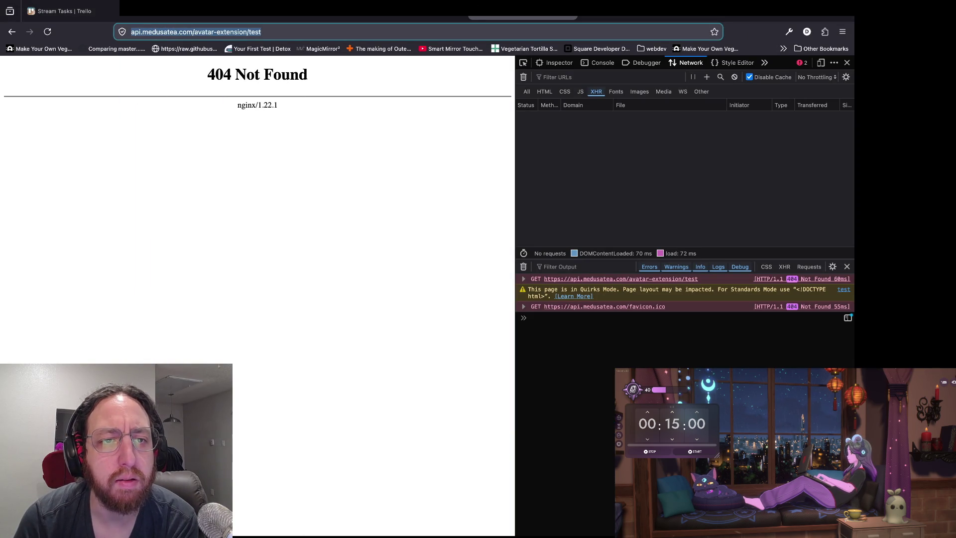
double_click(254, 32)
key(BackSpace)
key(BackSpace)
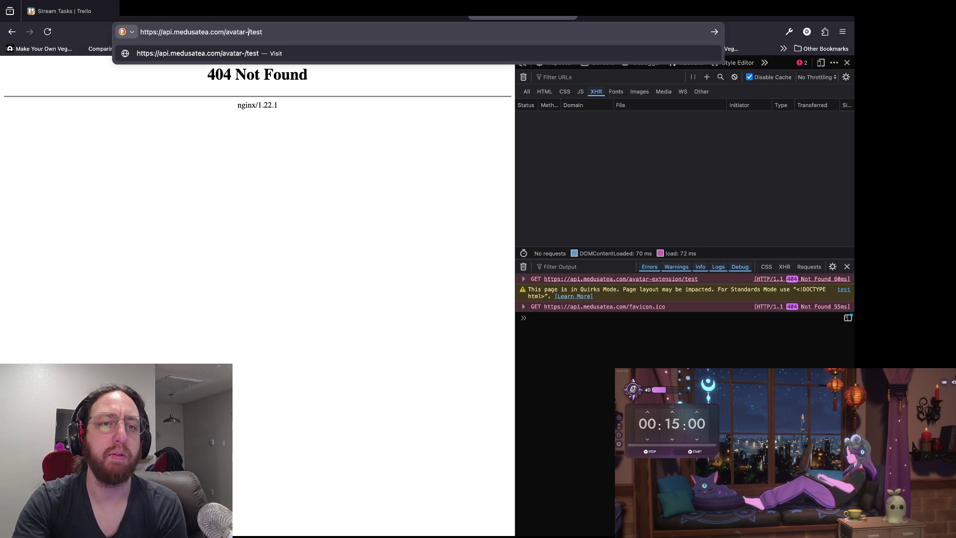
key(Return)
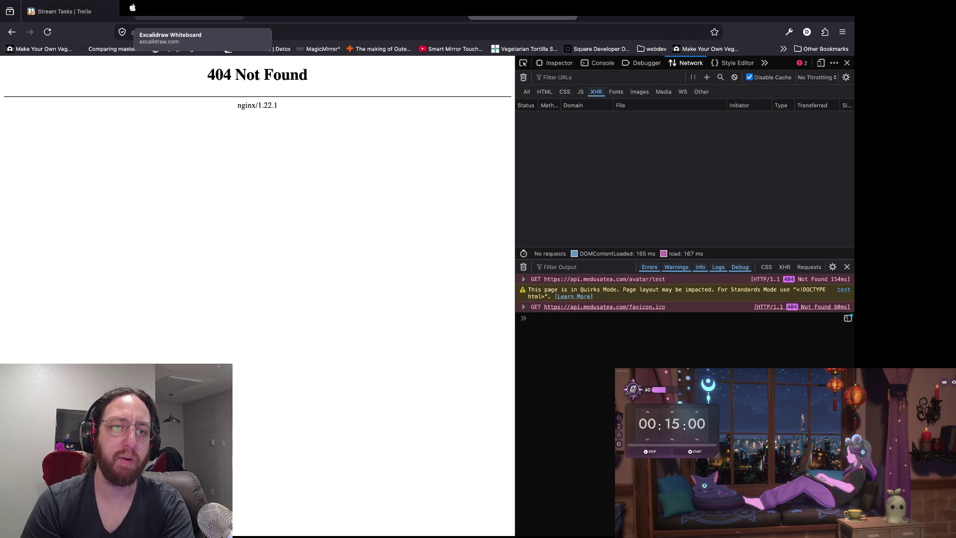
Search the web for 'avatar', then 'avater', in a new tab and close it
double_click(226, 32)
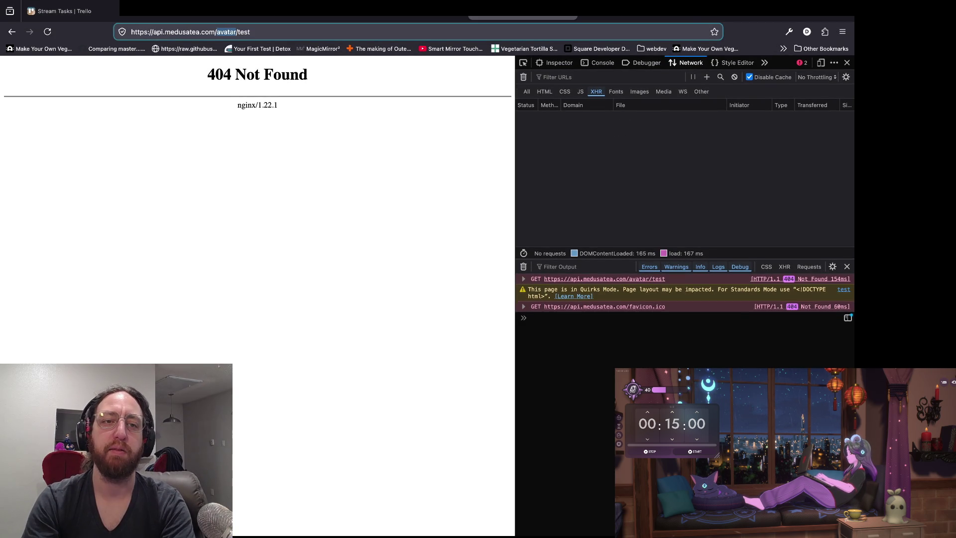
key(ctrl+c)
key(ctrl+t)
key(ctrl+v)
key(Return)
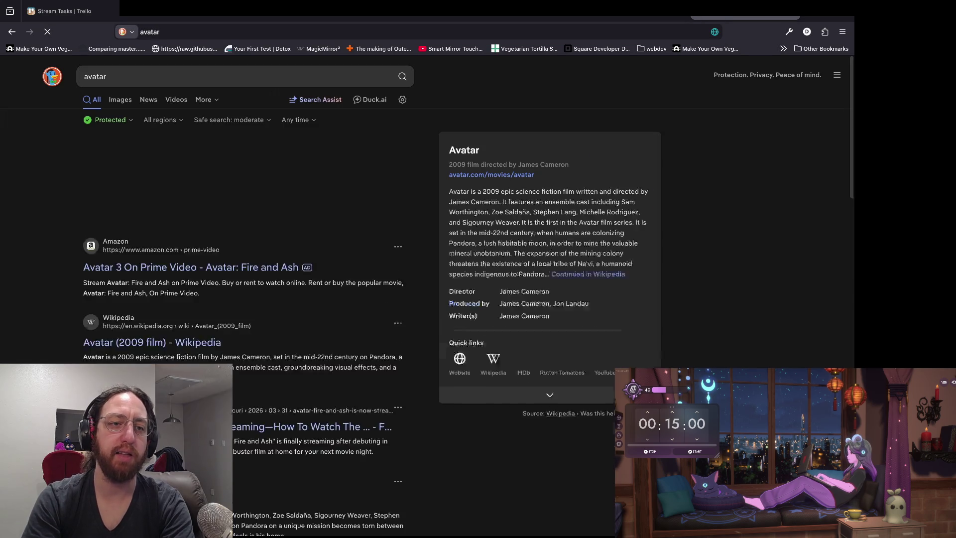
key(BackSpace)
key(BackSpace)
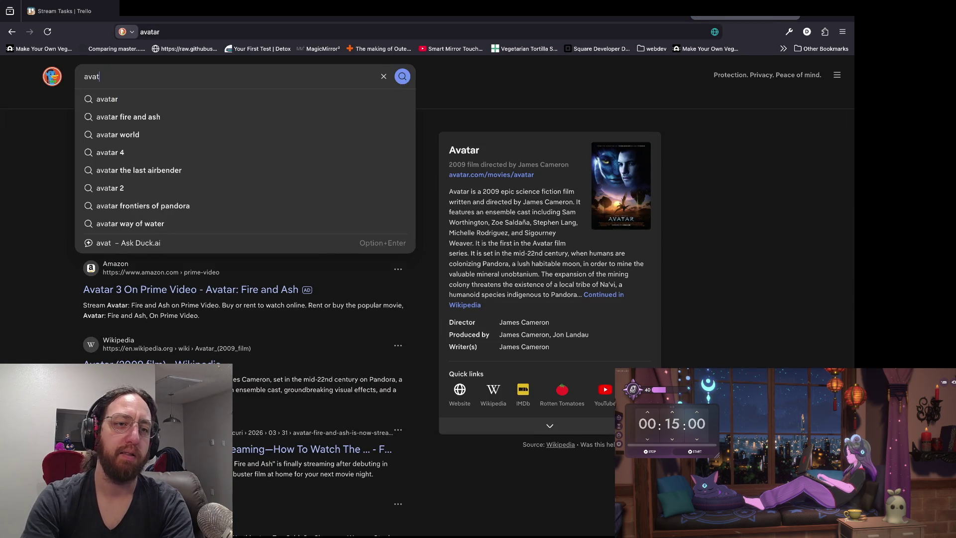
text(er)
key(Return)
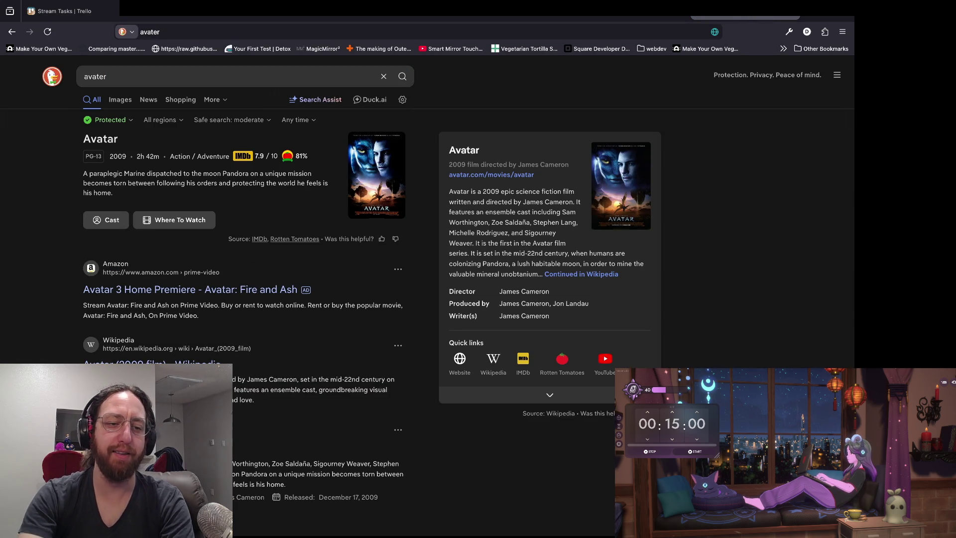
key(ctrl+w)
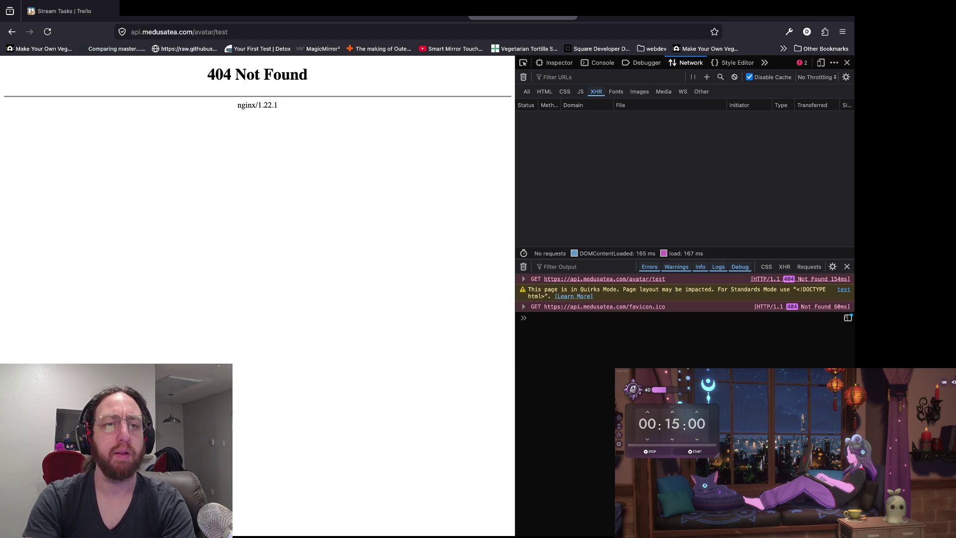
Restore the avatar-extension/test address, reload it, and switch to Godot
key(super+l)
click(246, 32)
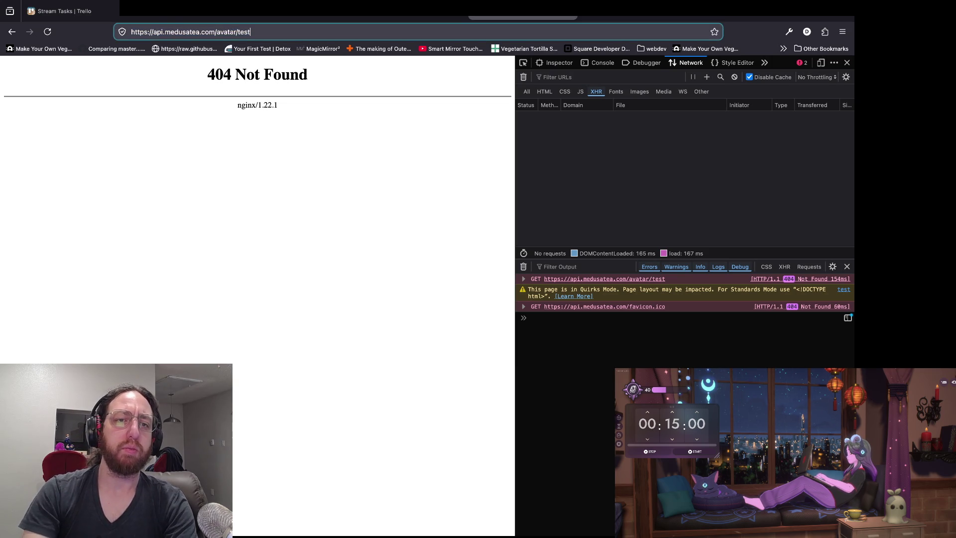
text(-ex)
text(tension)
key(Return)
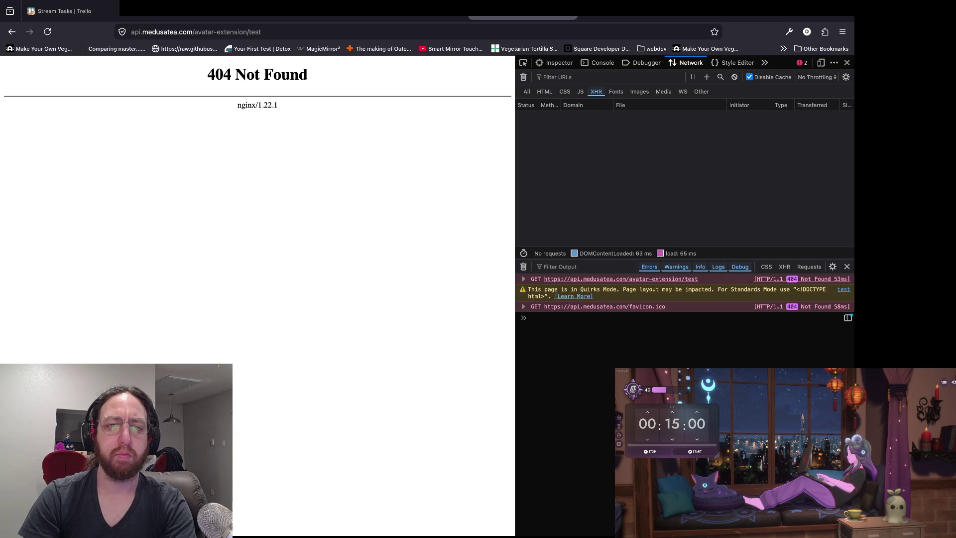
key(super+Tab)
key(super+Tab)
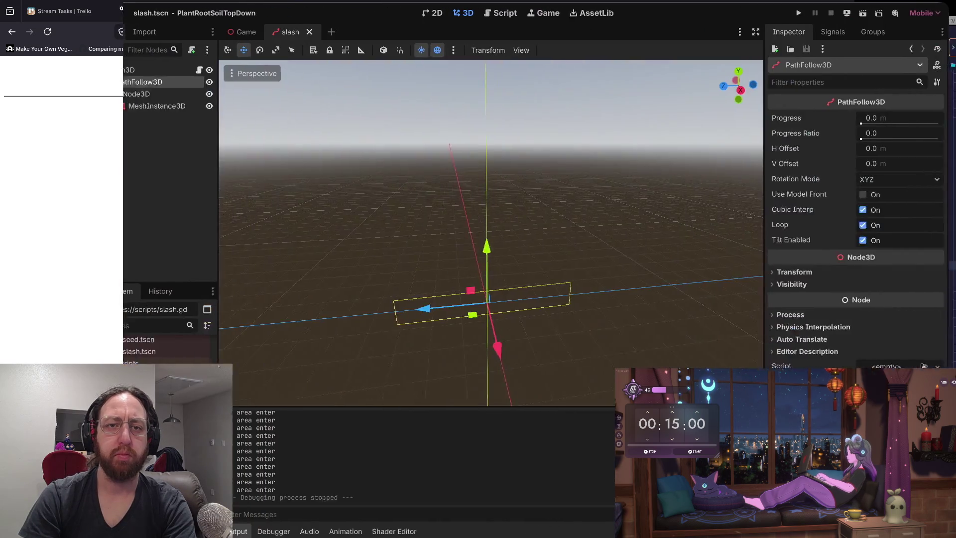
Switch from the Godot slash scene back to the Neovim window showing server/index.mjs
key(super+Tab)
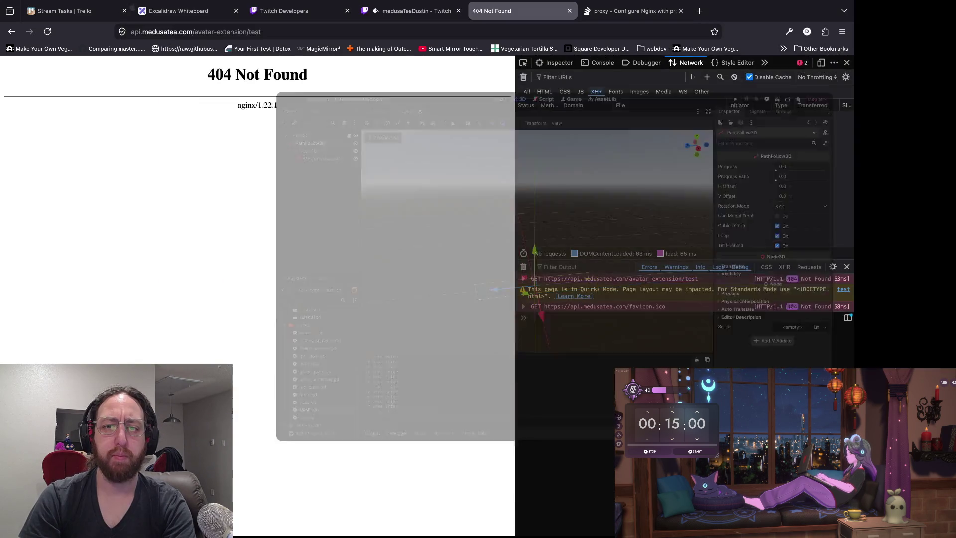
key(super+Tab)
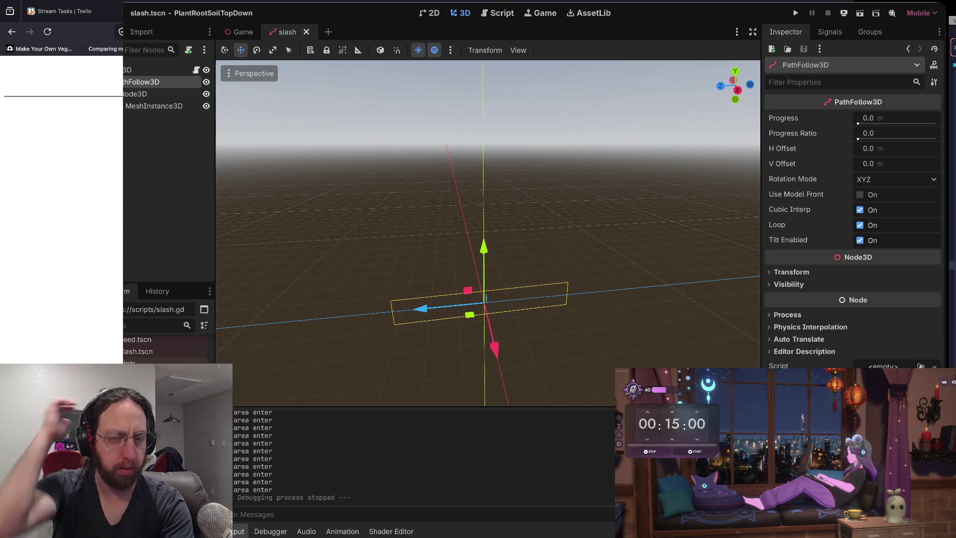
key(super+Tab)
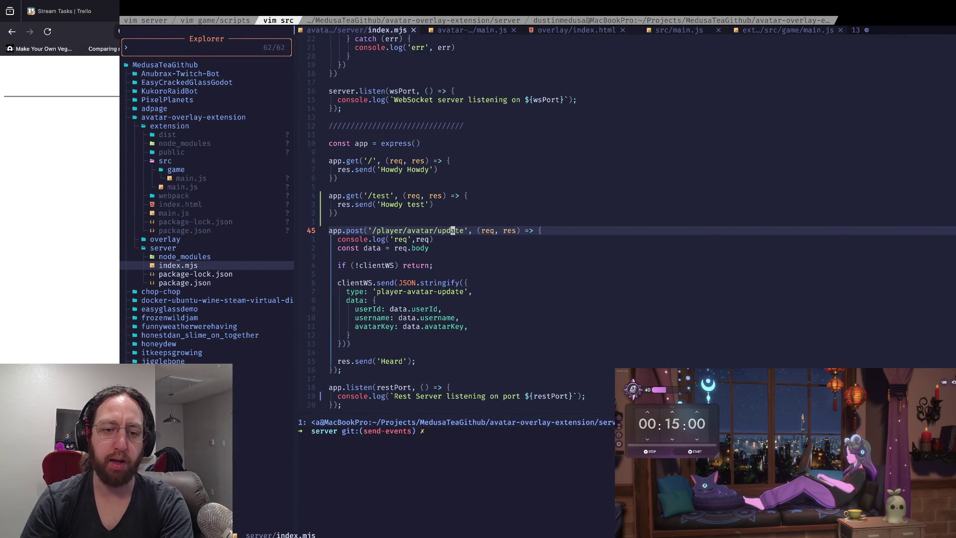
Start the local server with 'node index.mjs' in the terminal split
key(ctrl+w)
text(js)
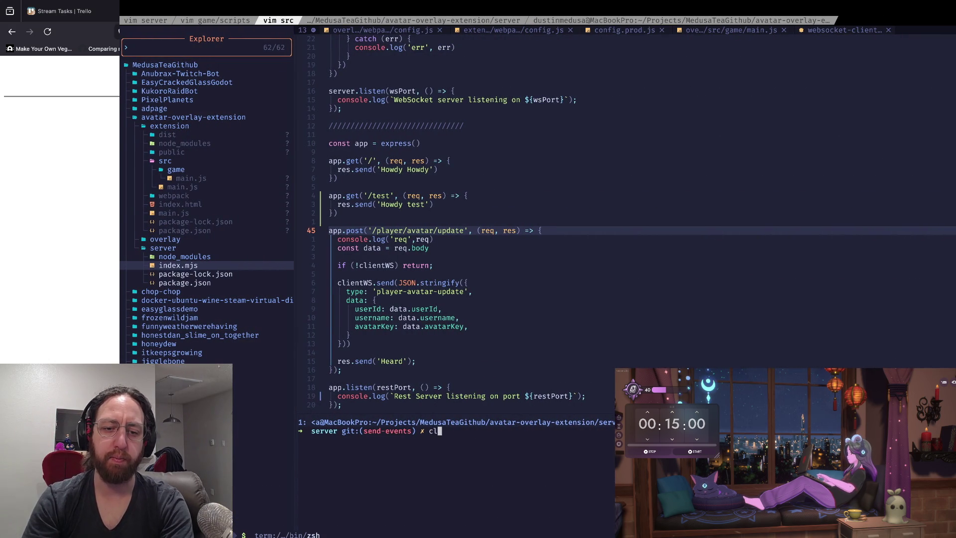
key(BackSpace)
text(node index.mjs)
key(Return)
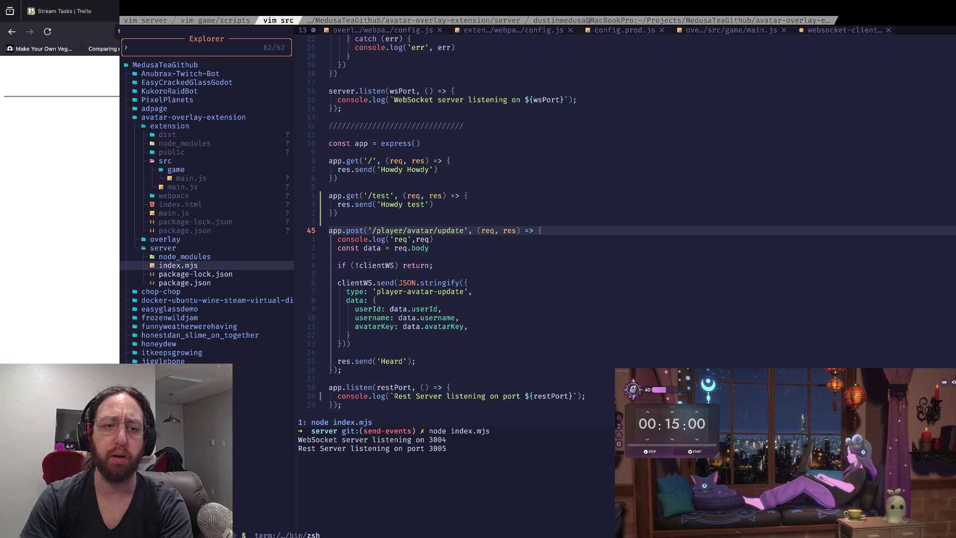
Return focus to index.mjs, then move across desktop Spaces to the Firefox window
click(470, 291)
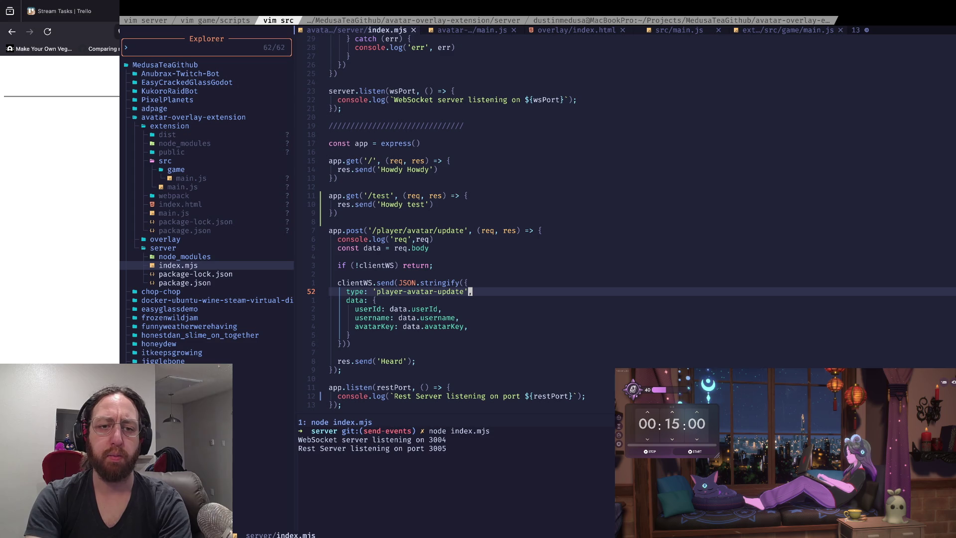
key(ctrl+Left)
key(ctrl+Right)
key(ctrl+Right)
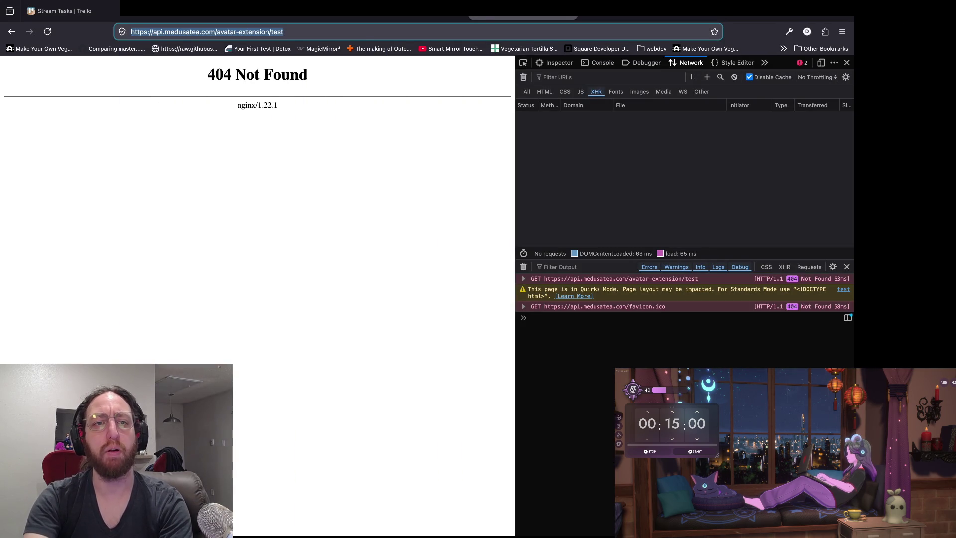
Abandon the address edit and go back to the avatar-extension/test page
text(loca)
key(Escape)
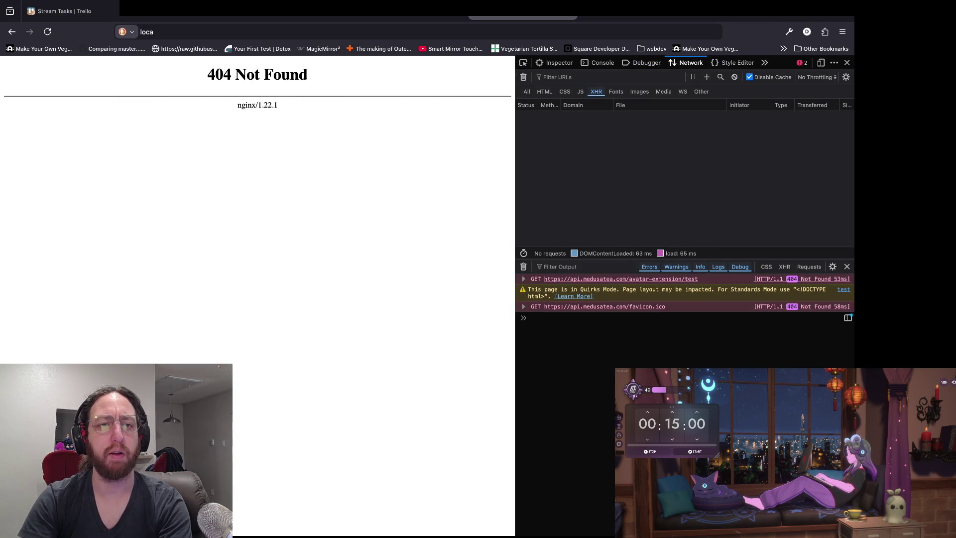
key(super+r)
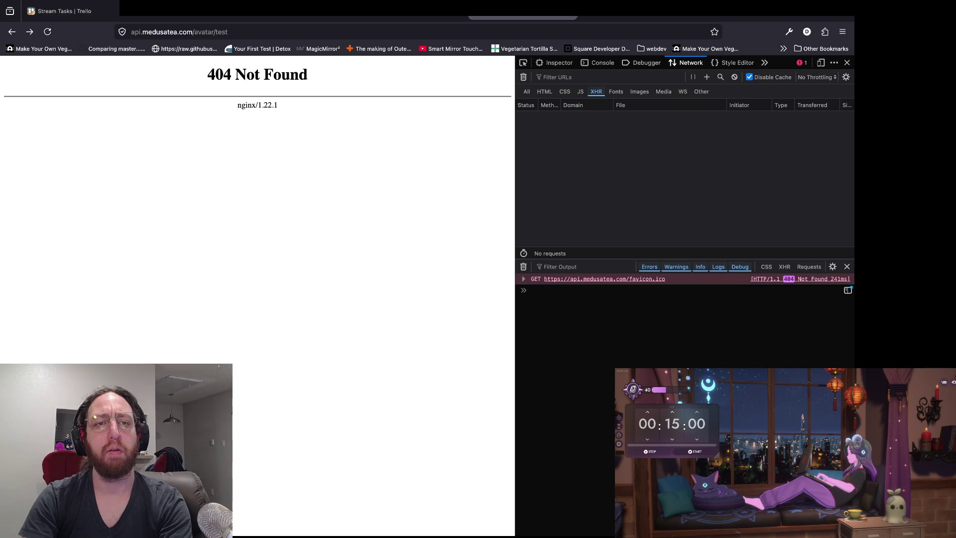
click(11, 32)
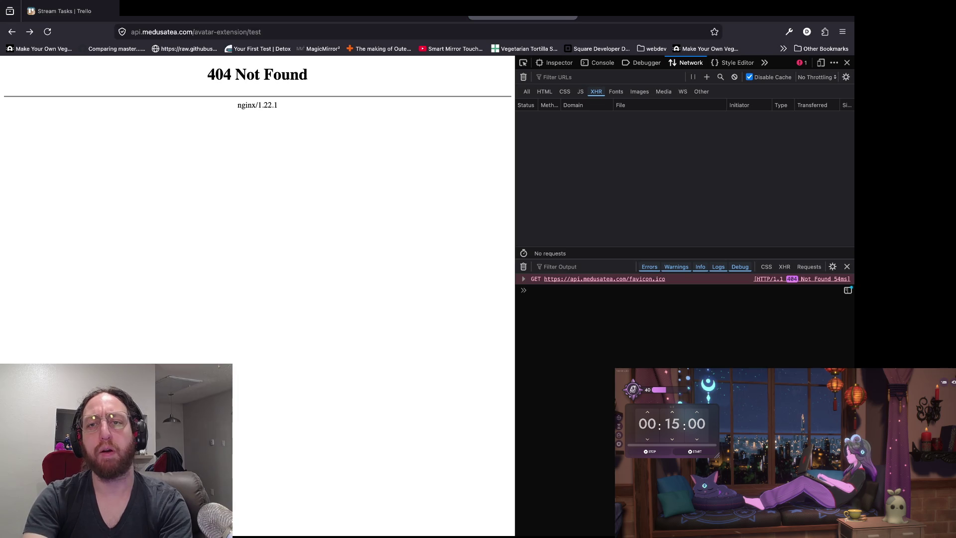
Load localhost:3005 in a new tab, confirm 'Howdy Howdy', then switch back to the editor
key(super+t)
text(localhost:5)
text(00)
key(BackSpace)
key(BackSpace)
key(BackSpace)
text(3005)
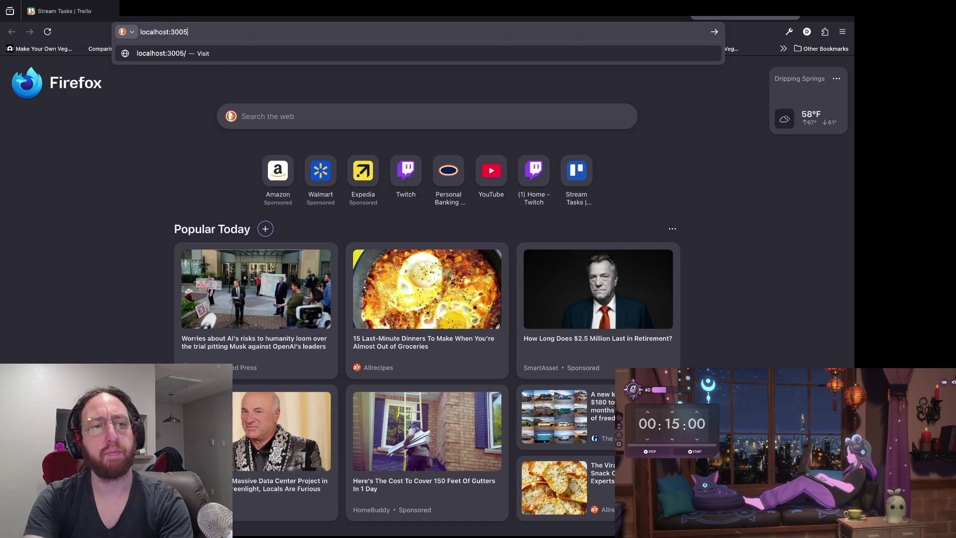
key(Return)
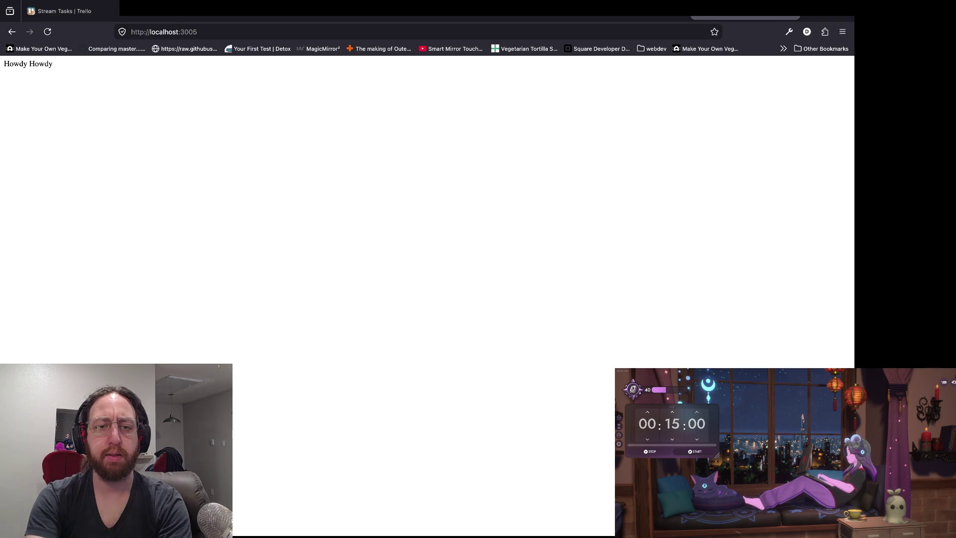
key(super+Tab)
key(Up)
key(Up)
key(Up)
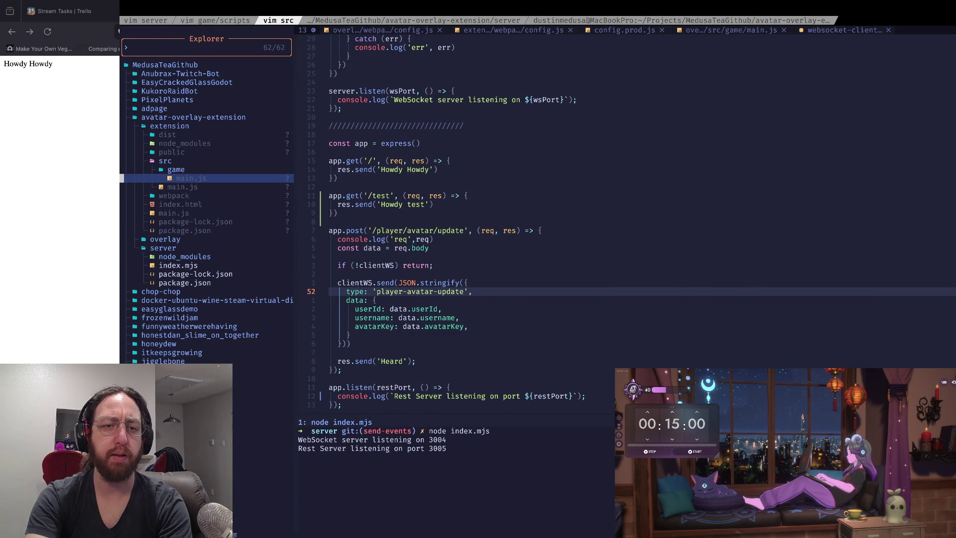
key(Return)
key(Up)
key(Up)
key(Up)
key(0)
key(y)
key(y)
key(P)
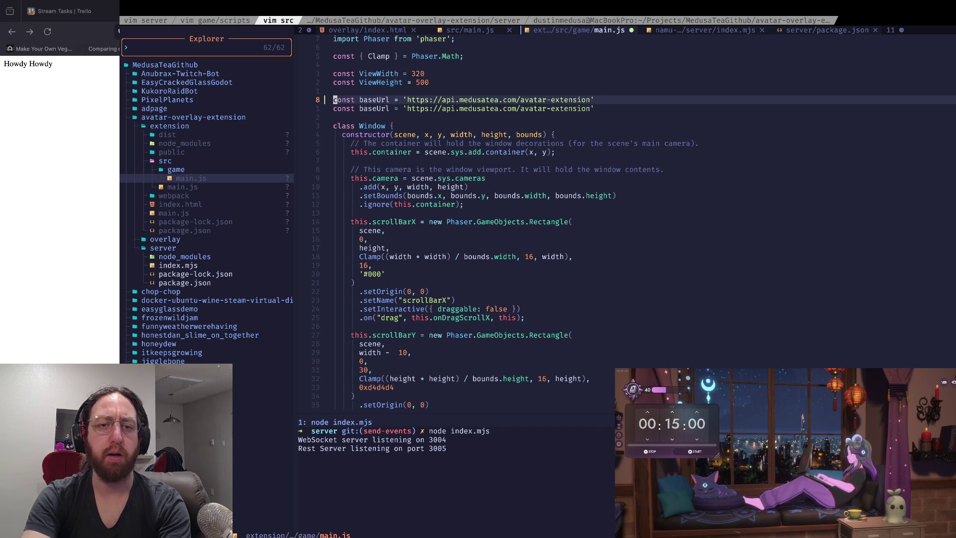
key(g)
key(c)
key(c)
key(j)
key(w)
key(w)
key(w)
key(h)
key(x)
key(w)
key(w)
text(b)
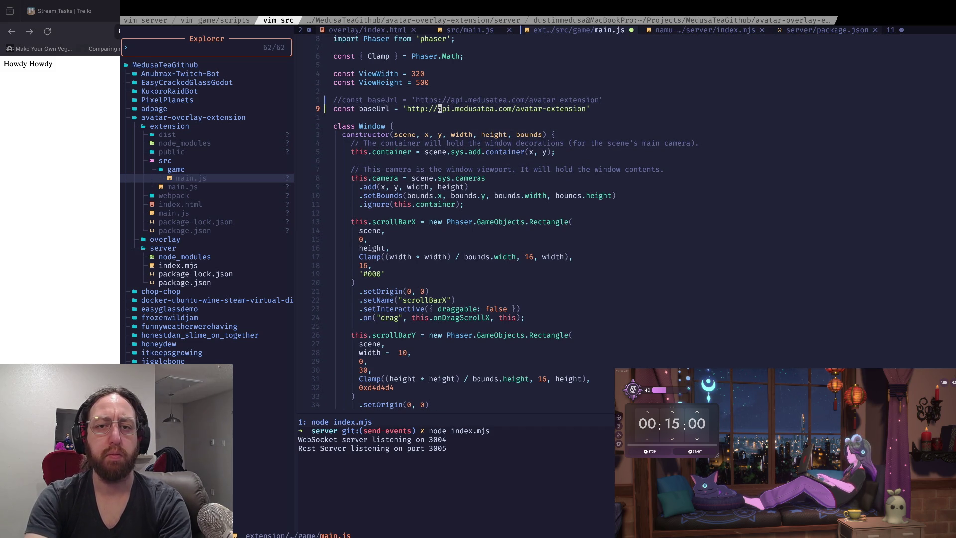
text(Clocalhost:3005)
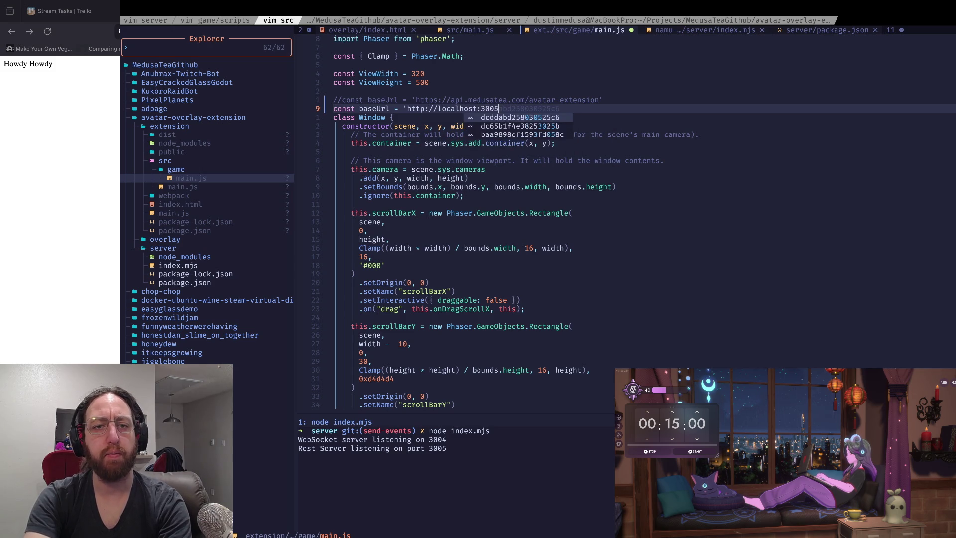
text(')
key(Escape)
text(0:w)
key(Return)
Check where baseUrl is used, including the fetch URL built from it
key(w)
key(w)
key(w)
key(w)
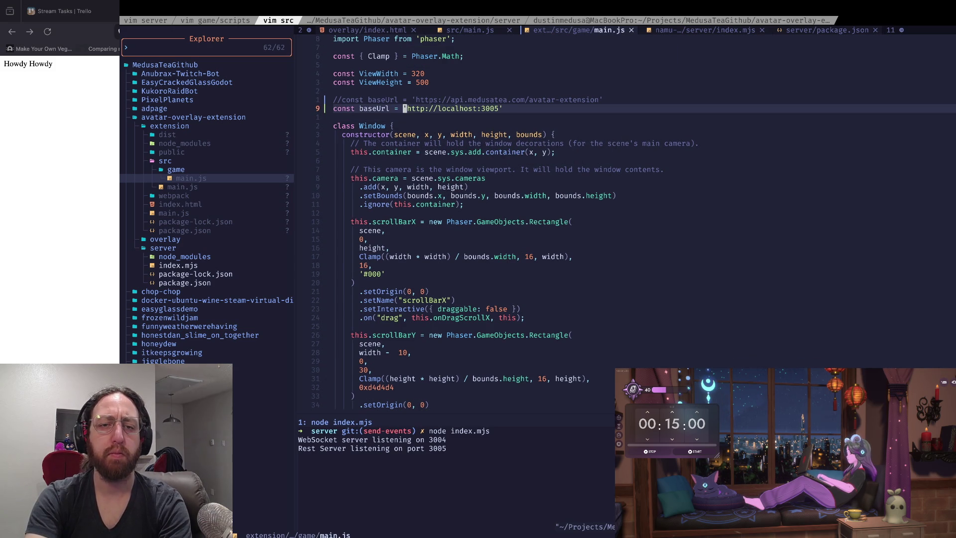
key(0)
key(w)
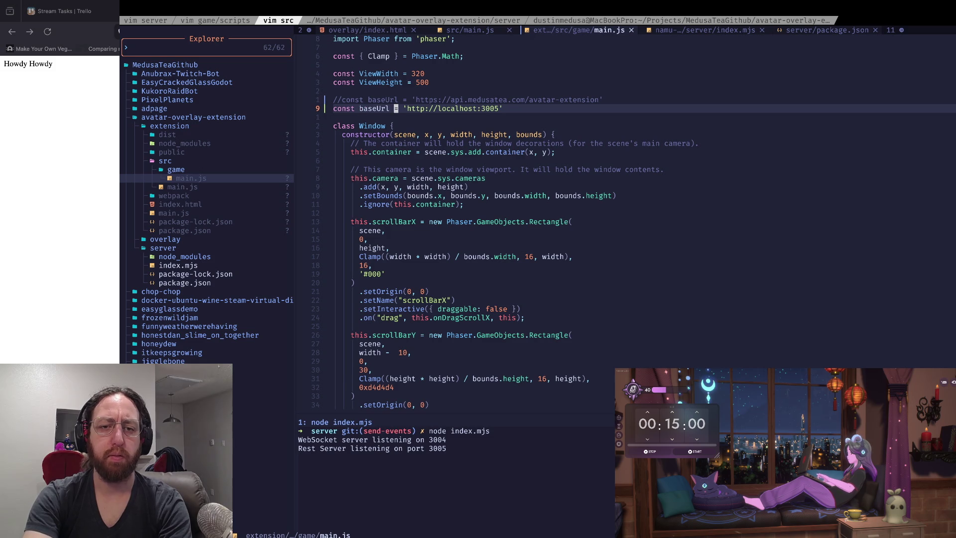
key(asterisk)
key(w)
key(w)
key(w)
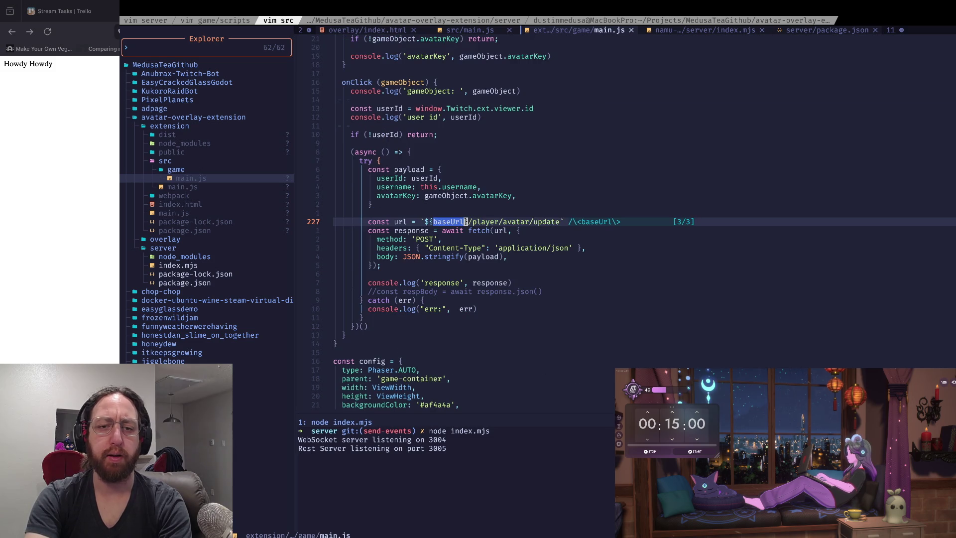
key(w)
key(b)
key(b)
key(0)
key(w)
key(w)
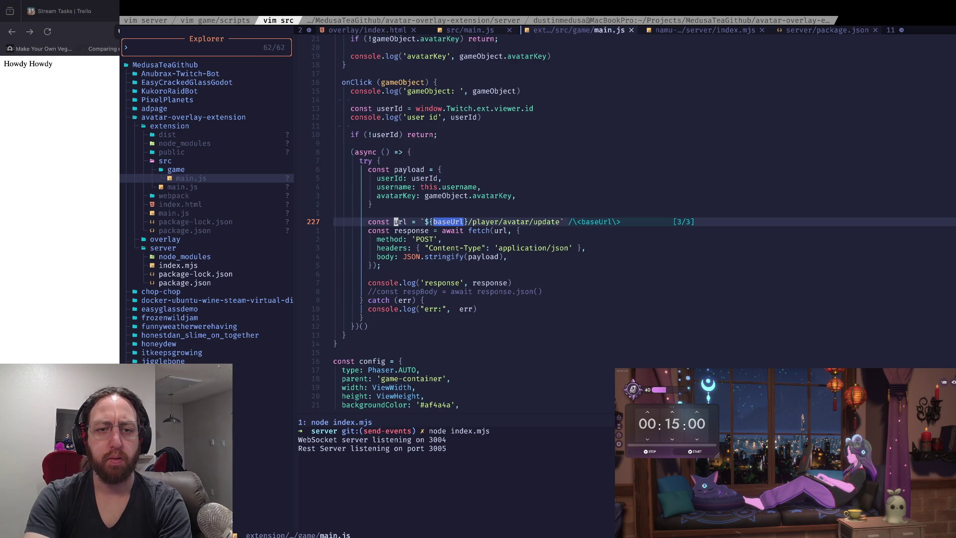
key(k)
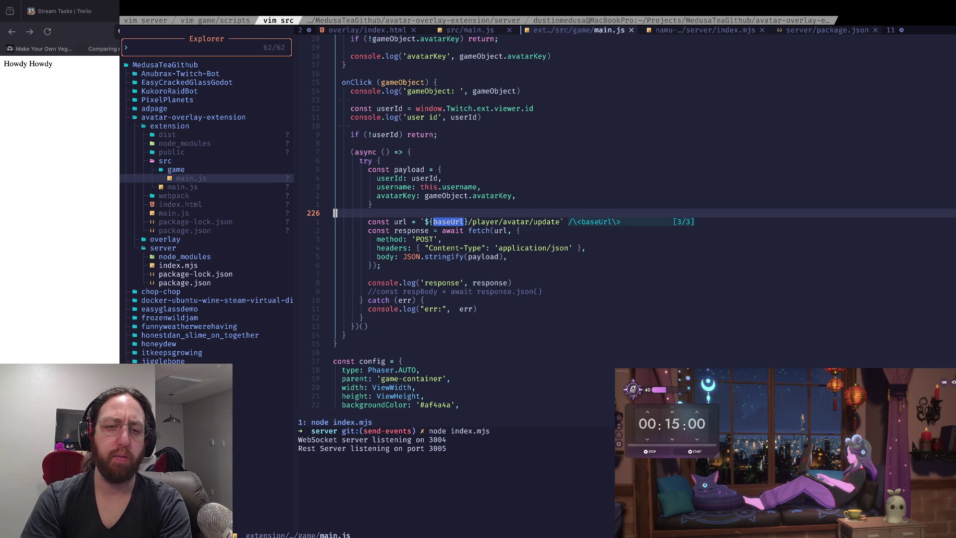
Stop the running local server and cd into the extension folder
key(ctrl+b)
key(n)
text(open .)
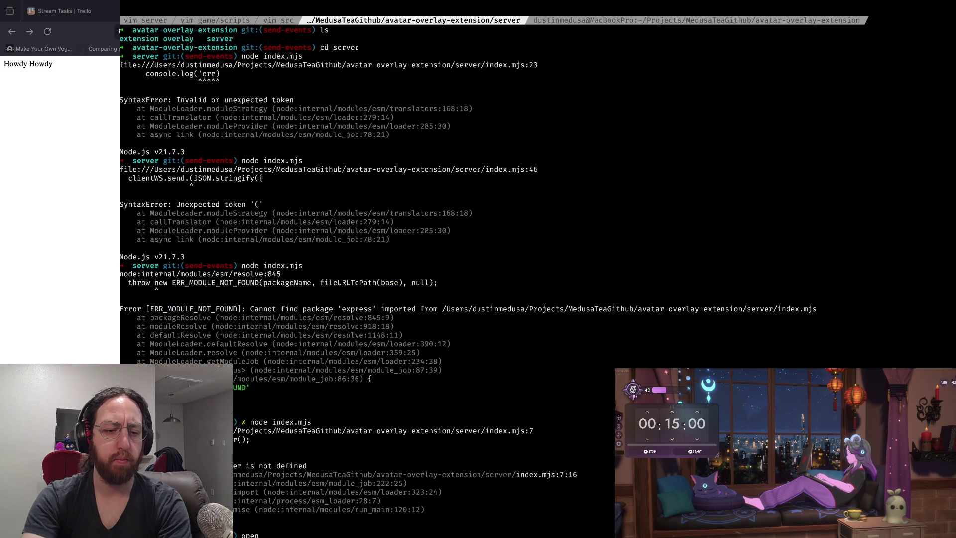
key(Return)
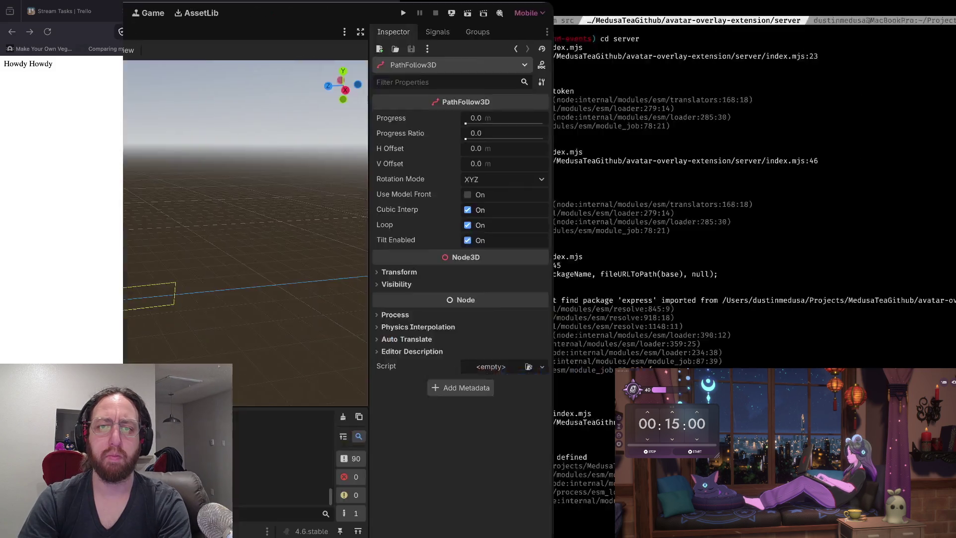
key(ctrl+Left)
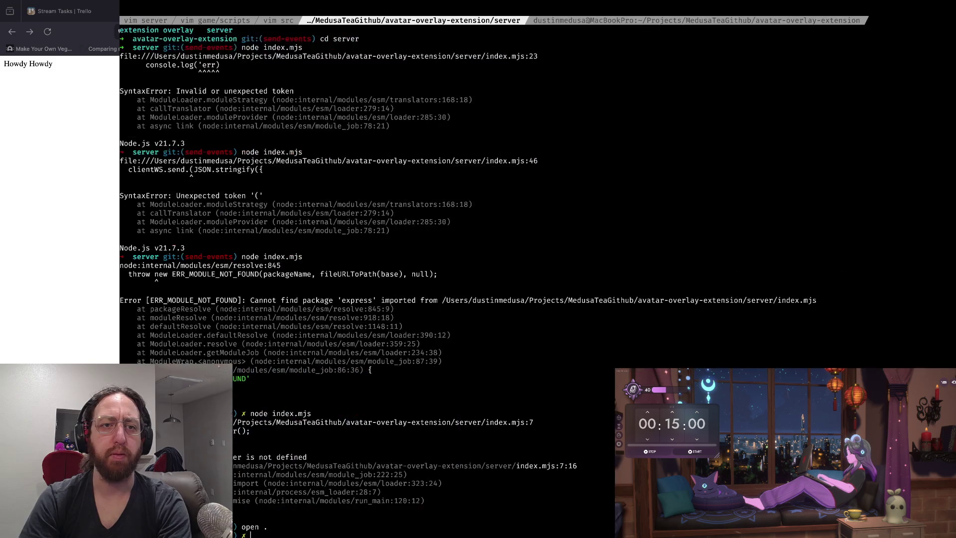
key(ctrl+j)
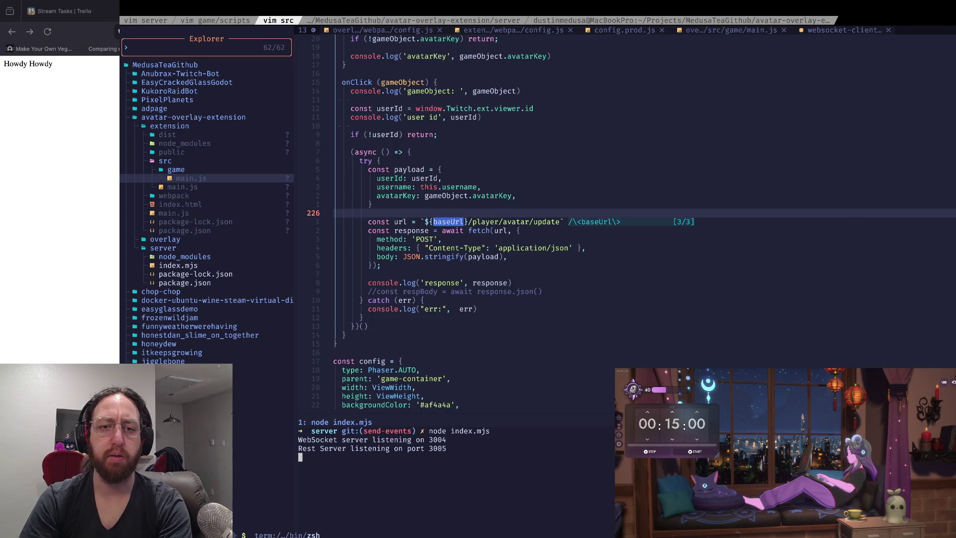
key(ctrl+c)
text(cd ..)
key(Return)
key(Return)
text(cd ex)
key(Tab)
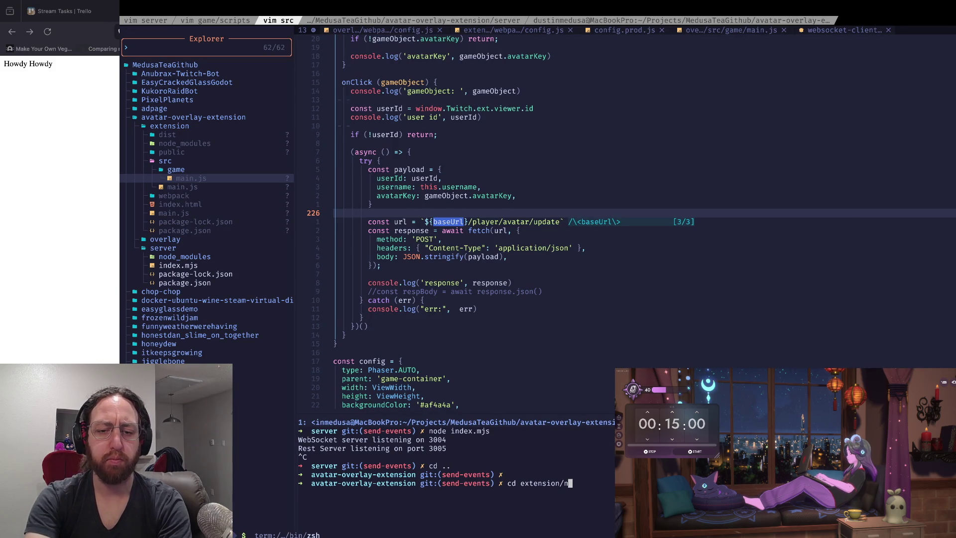
key(Return)
Rebuild the extension bundle with 'npm run build' and check git status
text(npm run build)
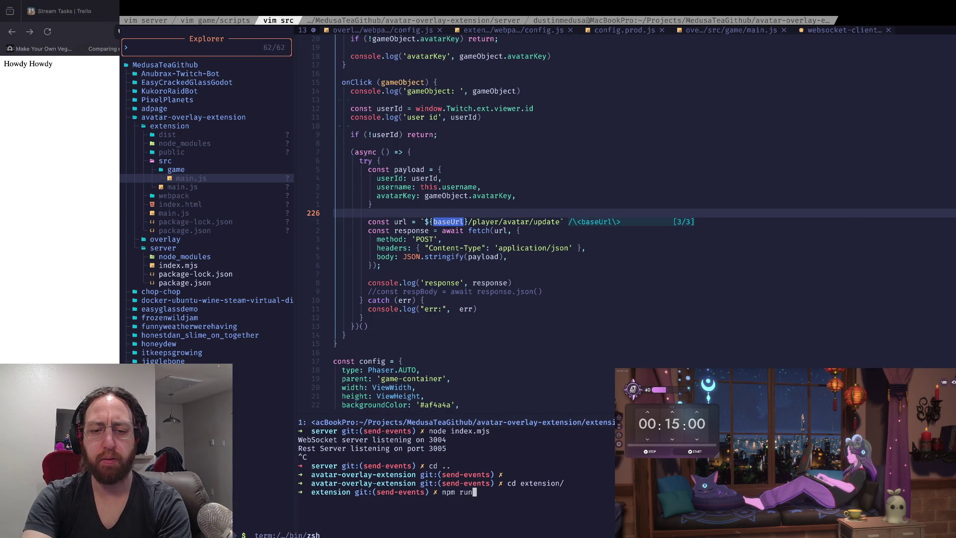
key(Return)
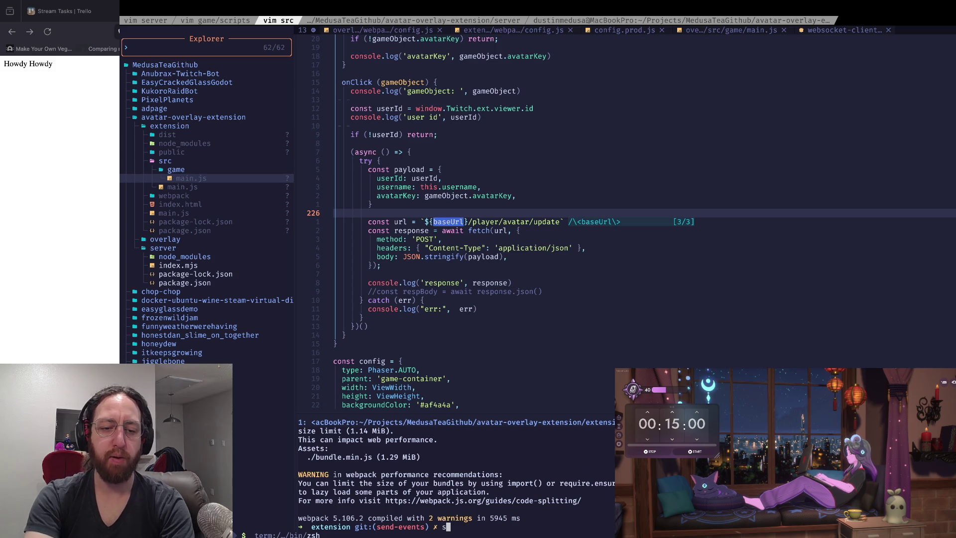
text(s)
key(Return)
Stage the two changed files, commit them as 'wip', push, and confirm a clean status
text(a)
key(Return)
text(x)
key(Return)
text(git push)
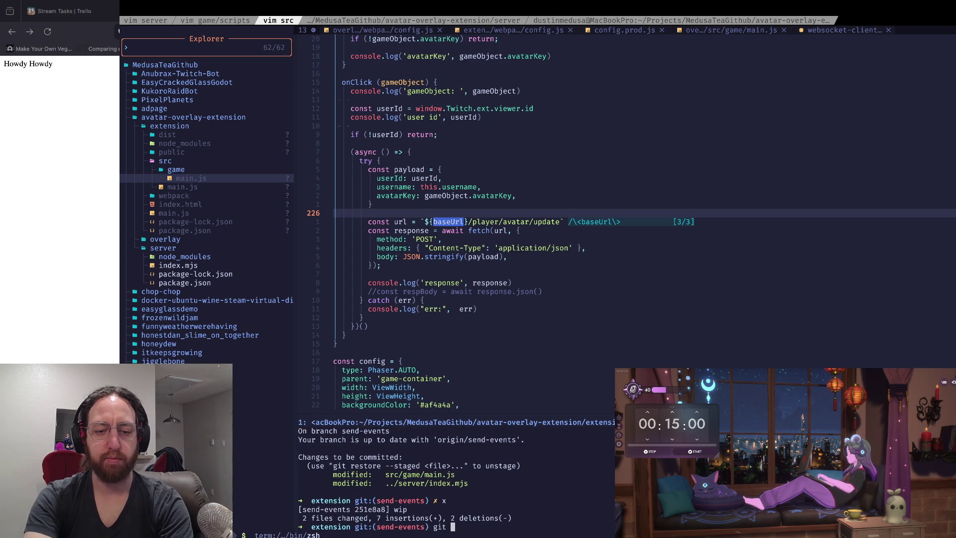
key(Return)
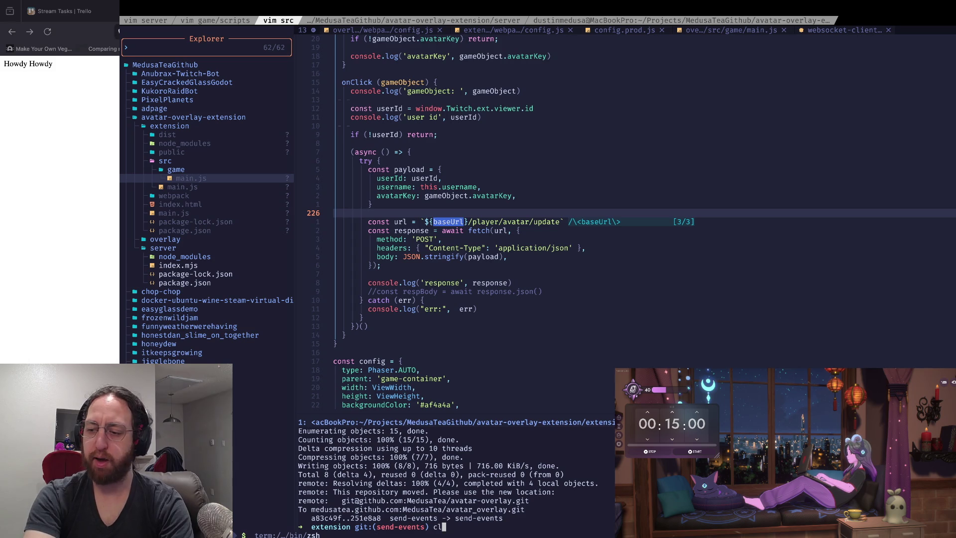
key(ctrl+l)
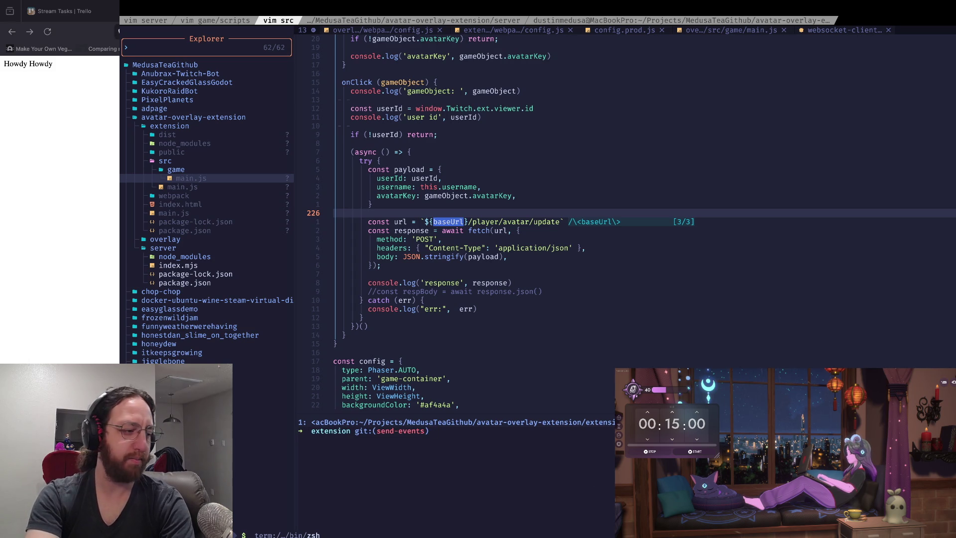
text(s)
key(Return)
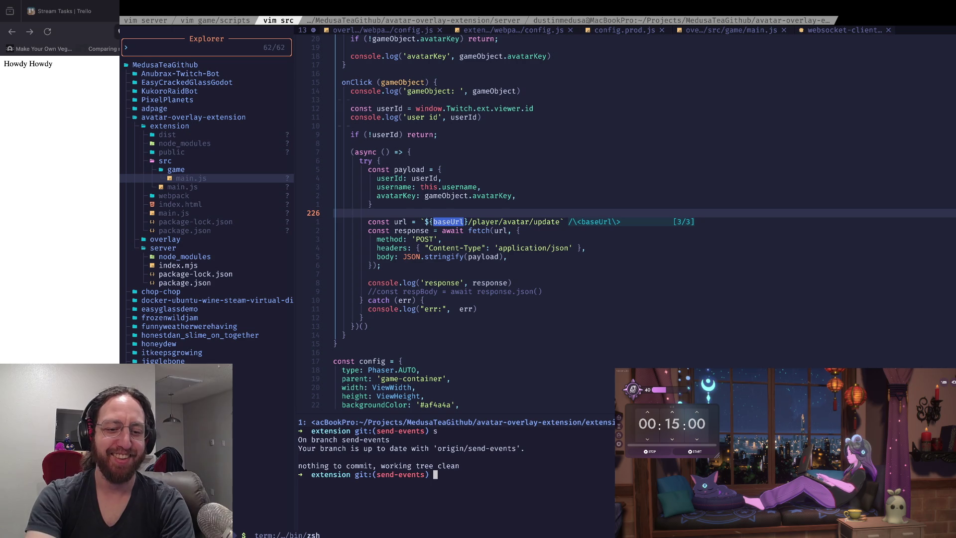
Go up to the parent folder and switch workspaces to the browser
text(cd)
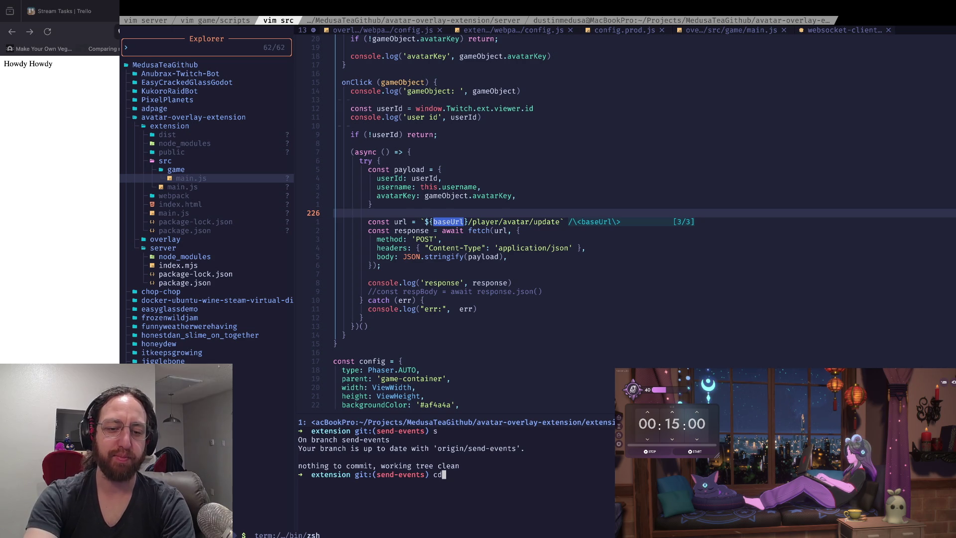
text( ..)
key(Return)
key(super+Tab)
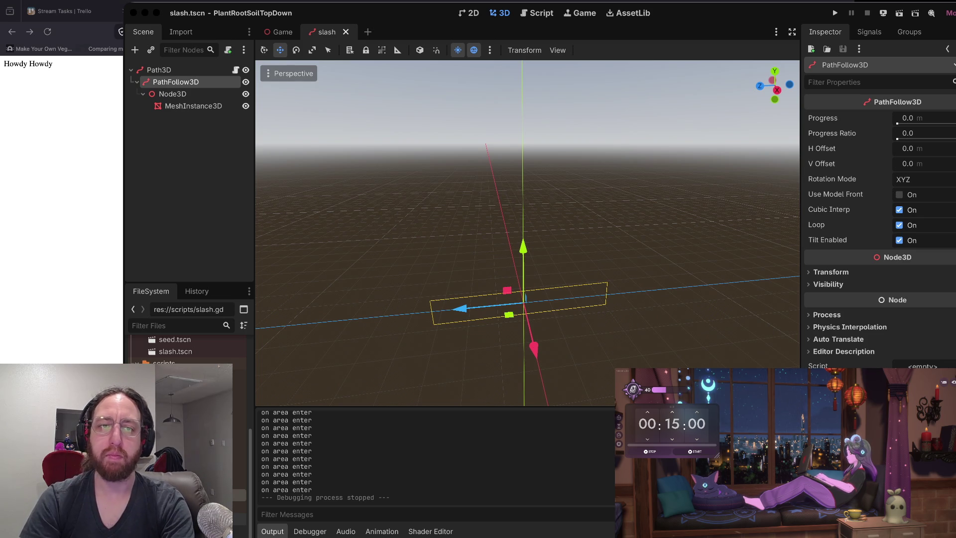
key(ctrl+Right)
On the Twitch Developer Console Status tab, move the extension back to Local Test
key(super+Tab)
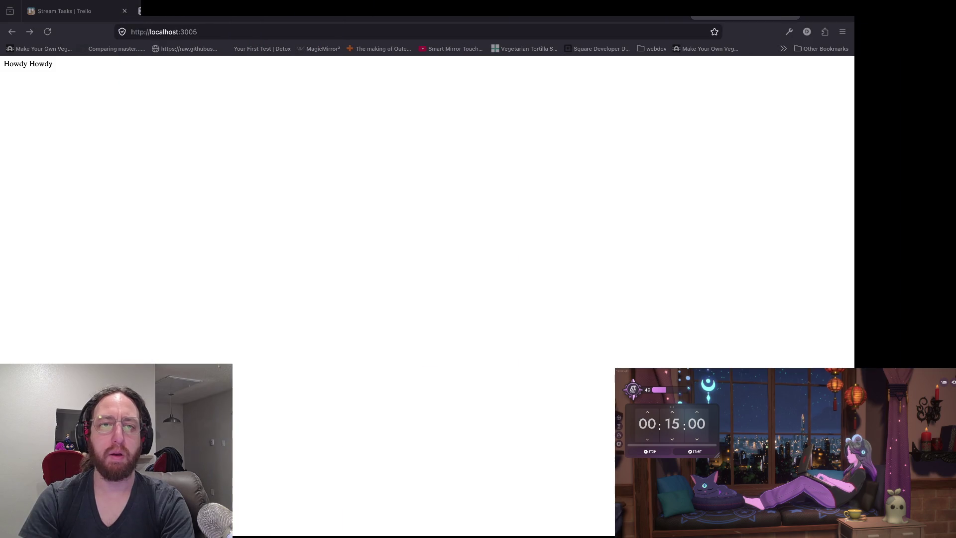
key(ctrl+Tab)
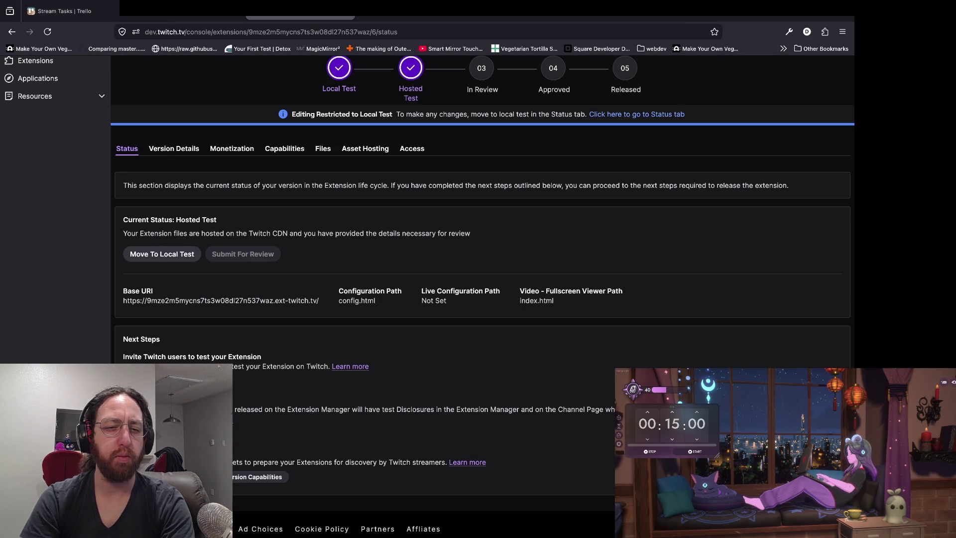
click(162, 254)
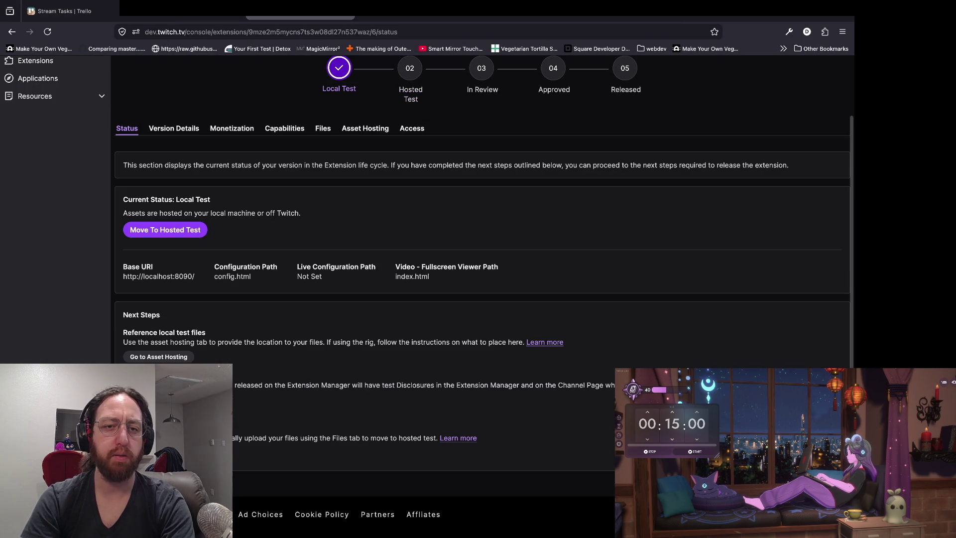
Upload the rebuilt Archive.zip as the version's assets on the Files page
click(322, 128)
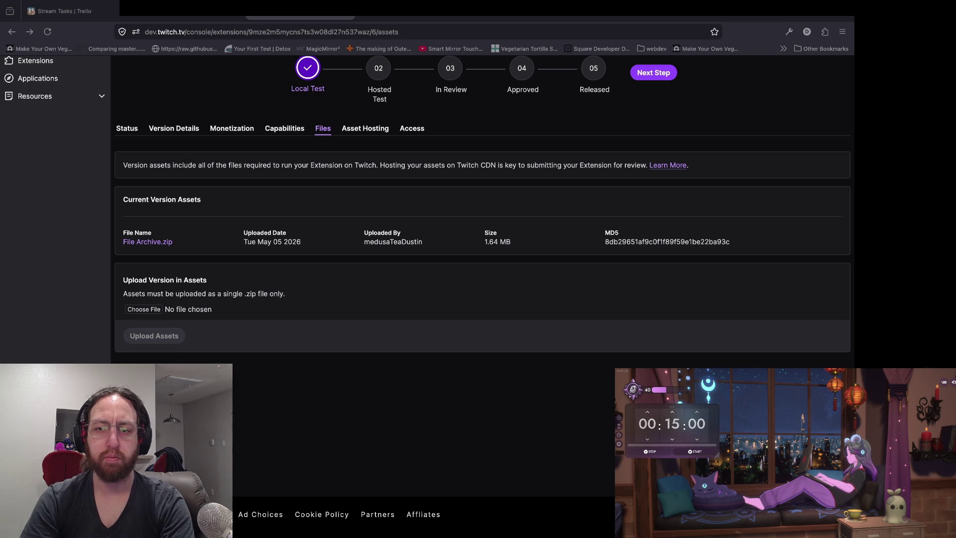
key(Return)
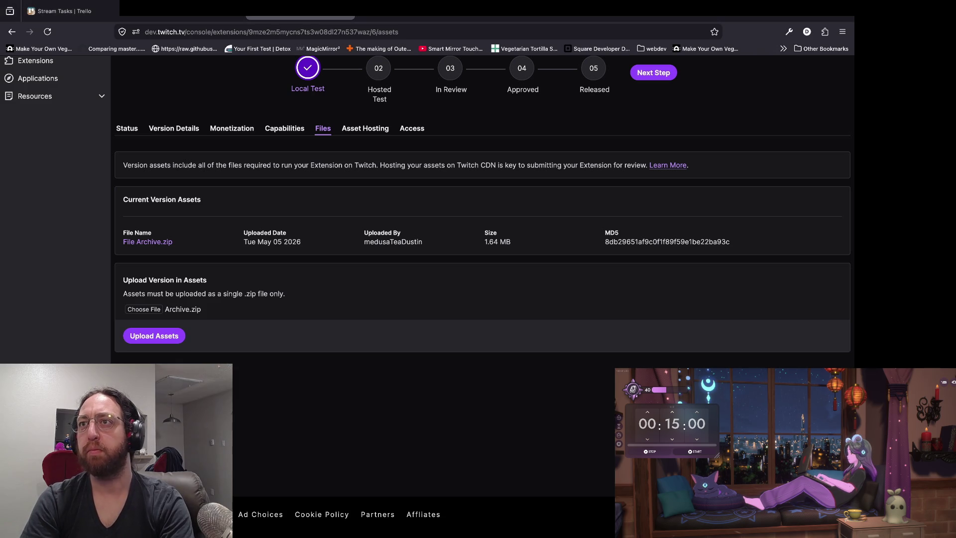
key(Return)
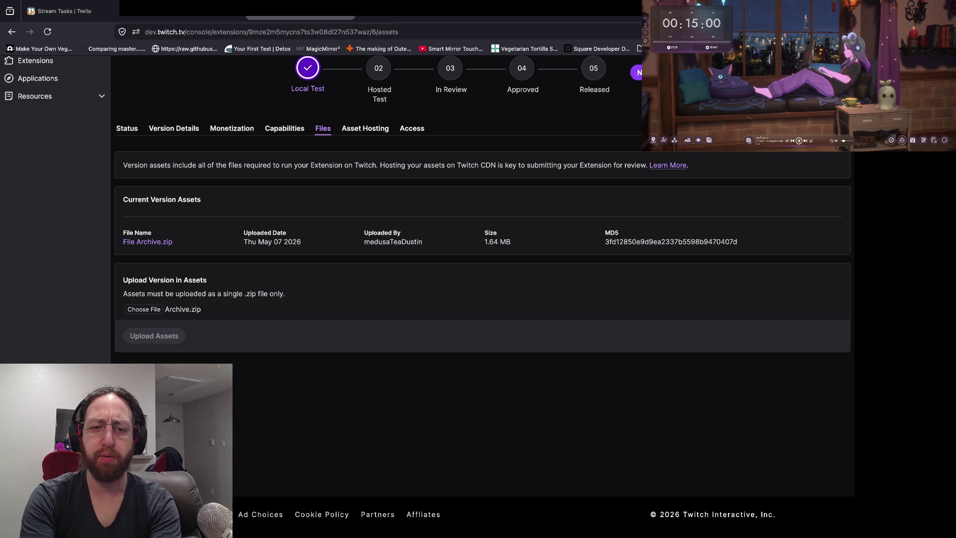
key(ctrl+t)
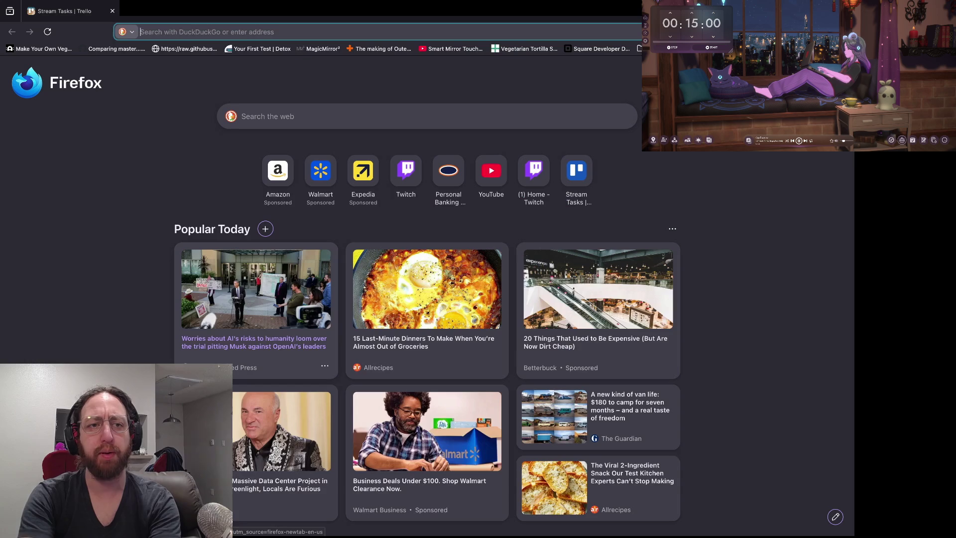
text(c# mascot)
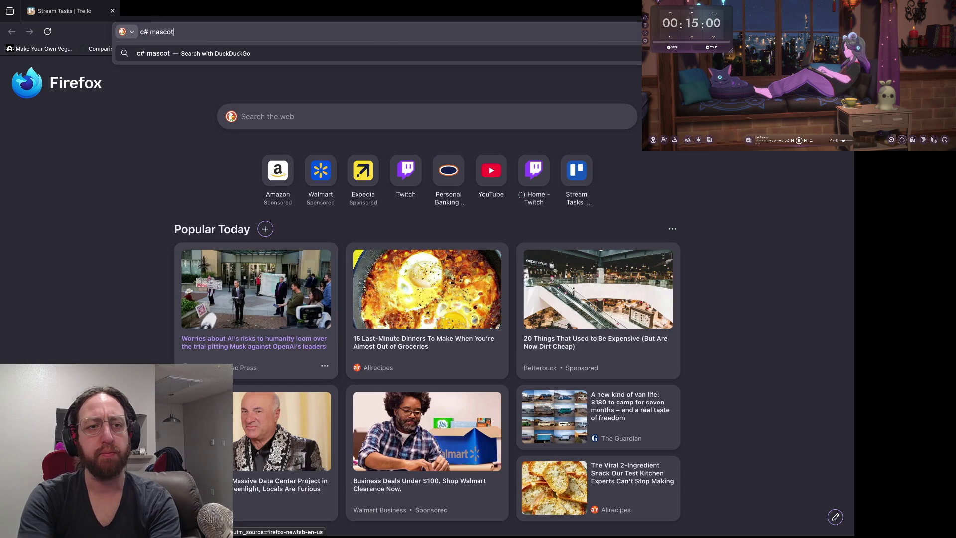
key(Return)
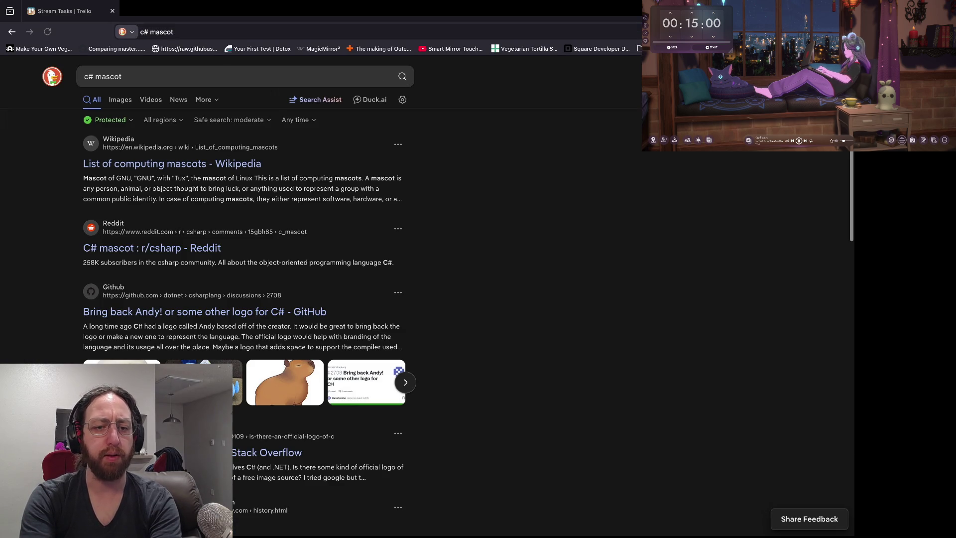
click(120, 100)
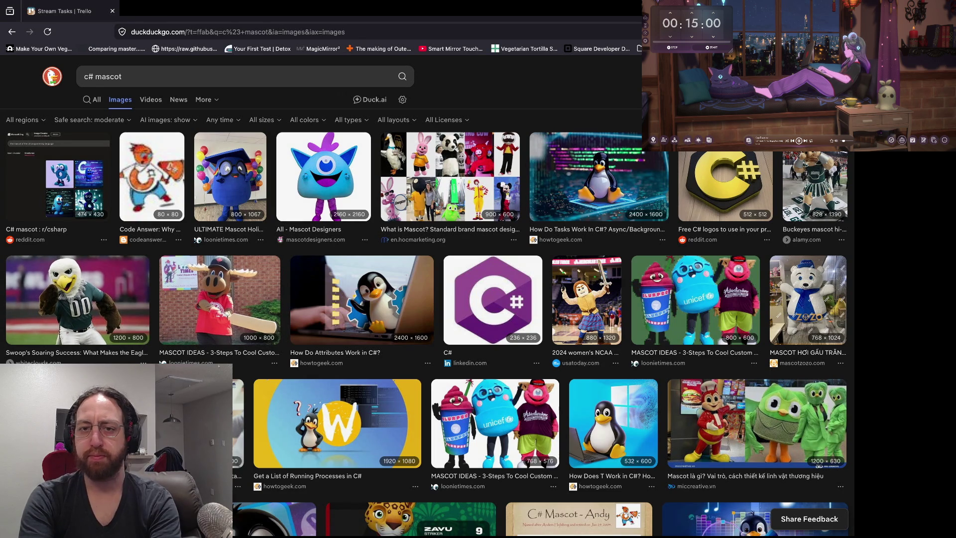
key(super+w)
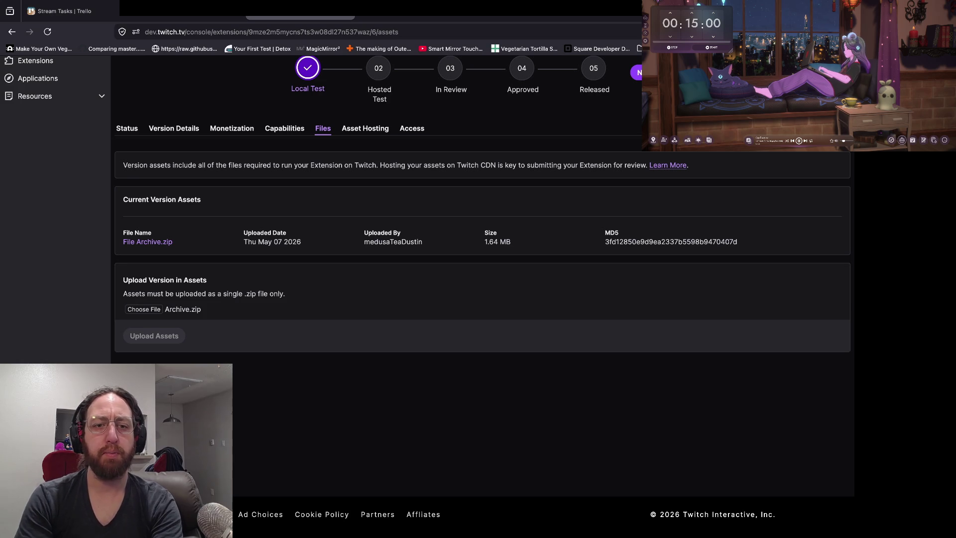
Move the extension version from Local Test to Hosted Test and confirm the move
click(127, 128)
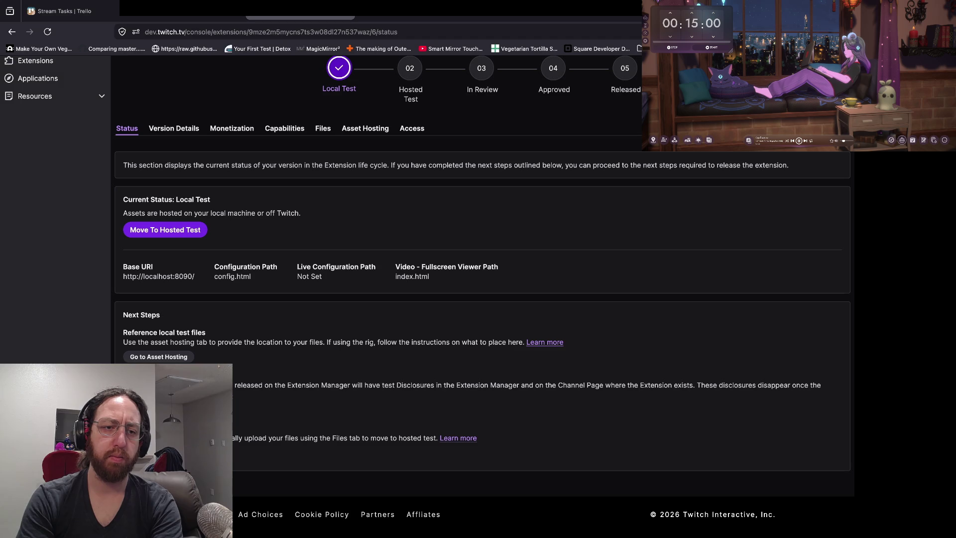
click(165, 229)
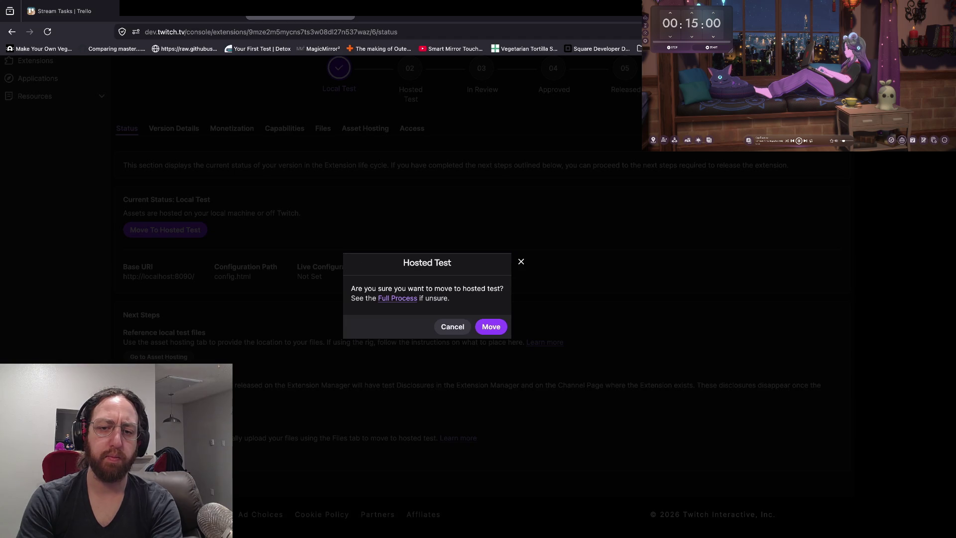
click(491, 327)
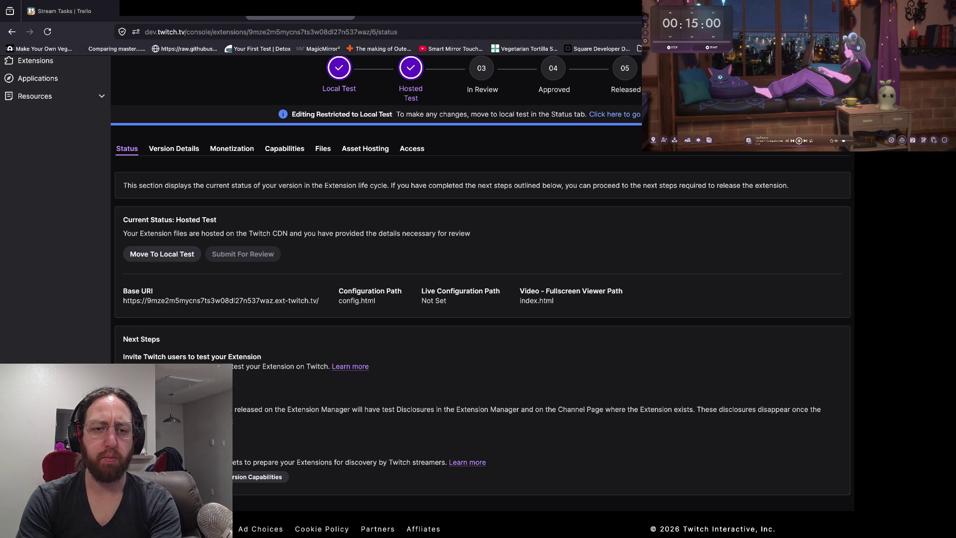
key(super+Tab)
key(Up)
Change into the server folder and list its npm scripts with 'npm run'
key(Return)
text(cd ..)
key(Return)
text(cd server)
key(Return)
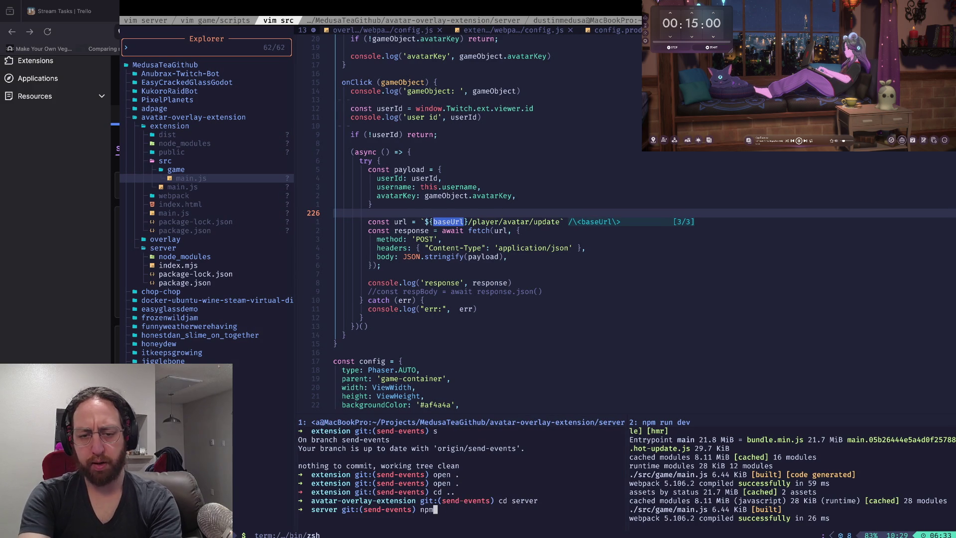
text(npm run)
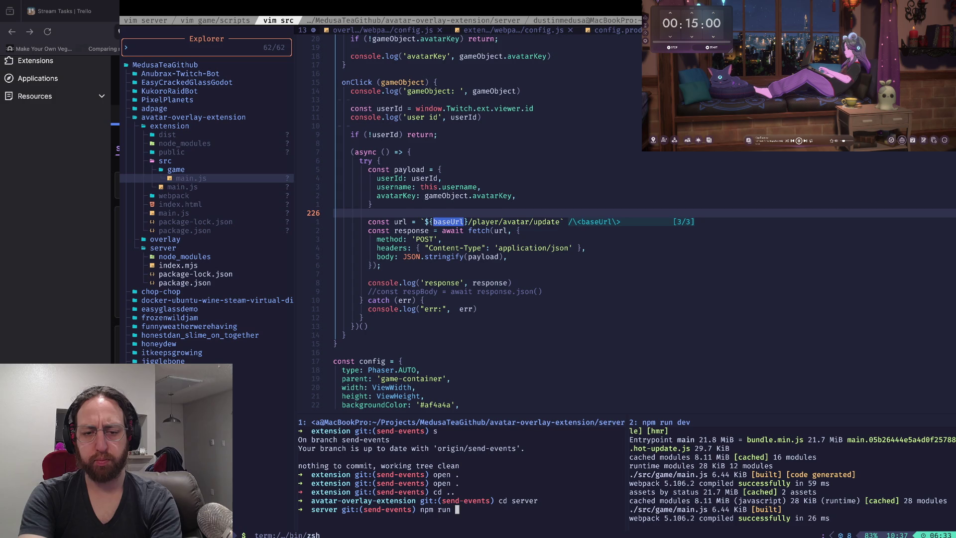
key(Return)
Launch the backend with 'node index.mjs', then return to the Twitch channel page
text(node in)
key(Tab)
key(Return)
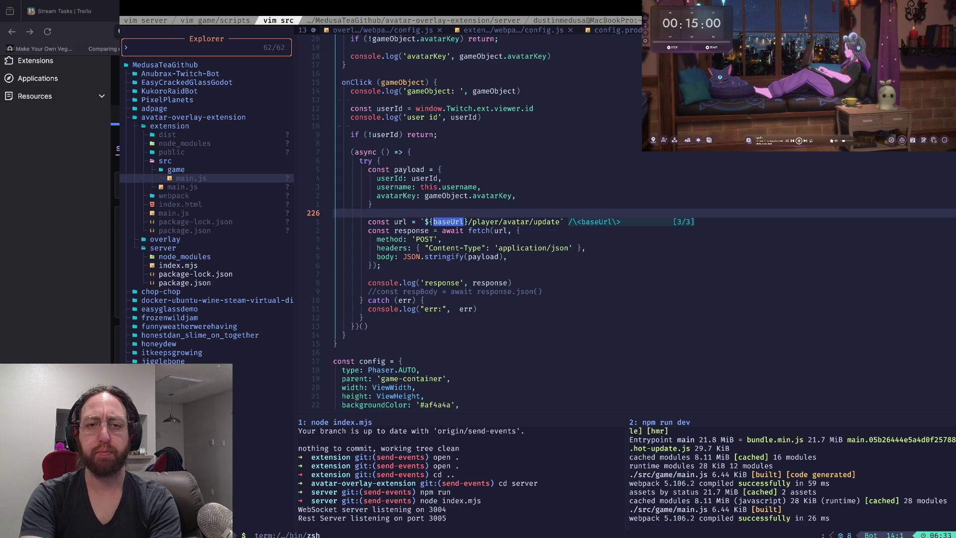
key(super+Tab)
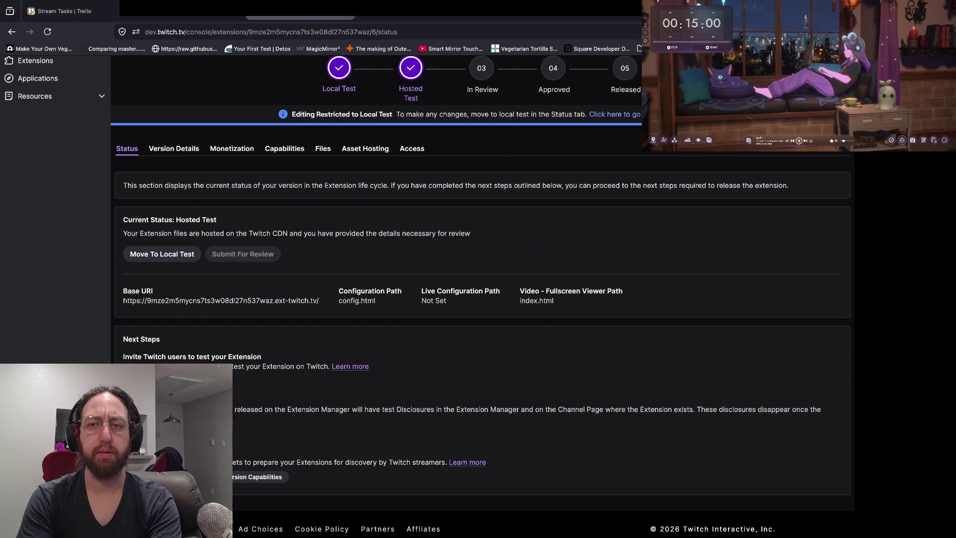
key(ctrl+Tab)
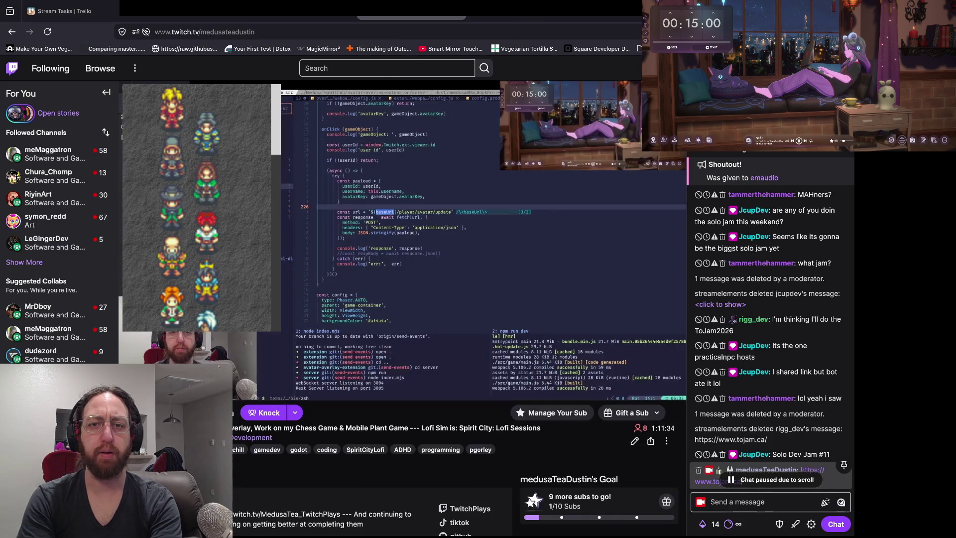
Reload the channel, grant extension consent, and read the CSP error blocking localhost:3005 in DevTools
key(super+r)
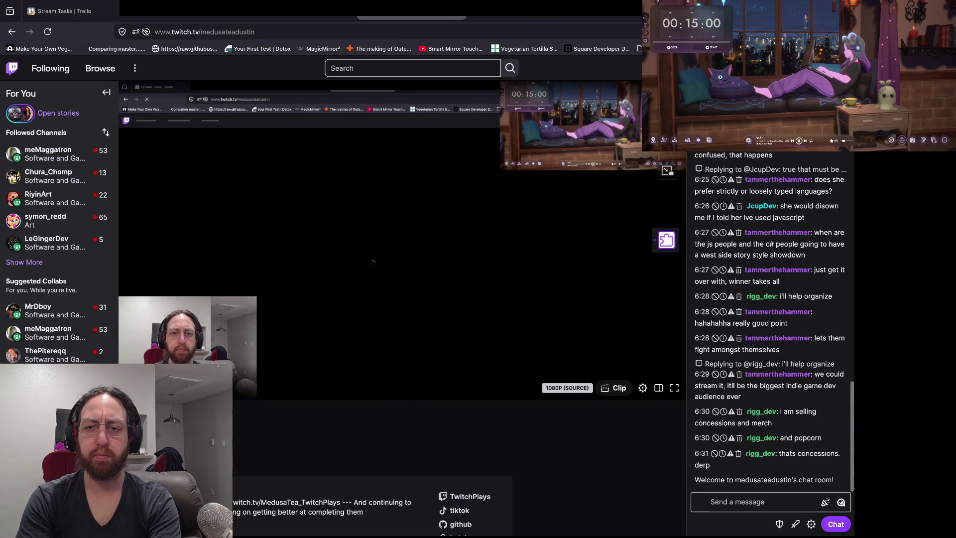
click(616, 269)
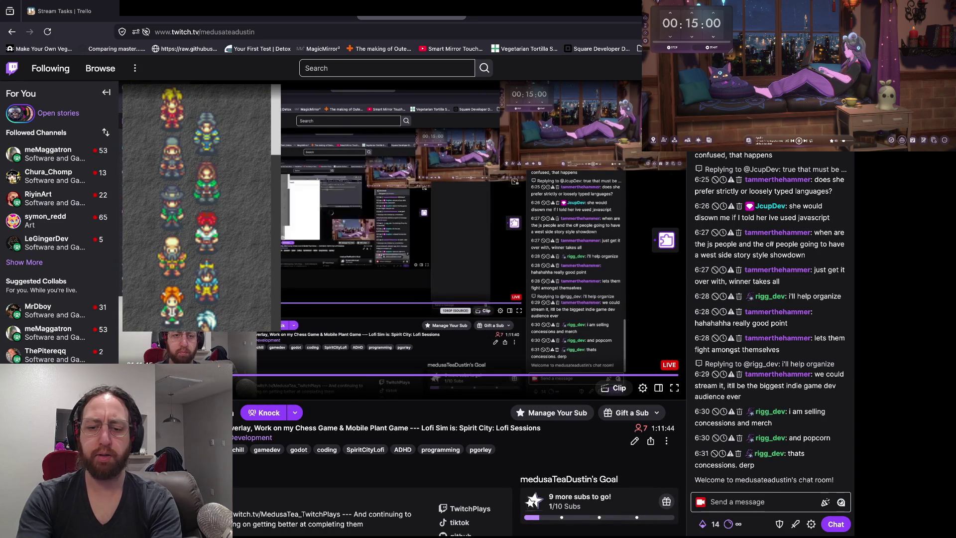
key(F12)
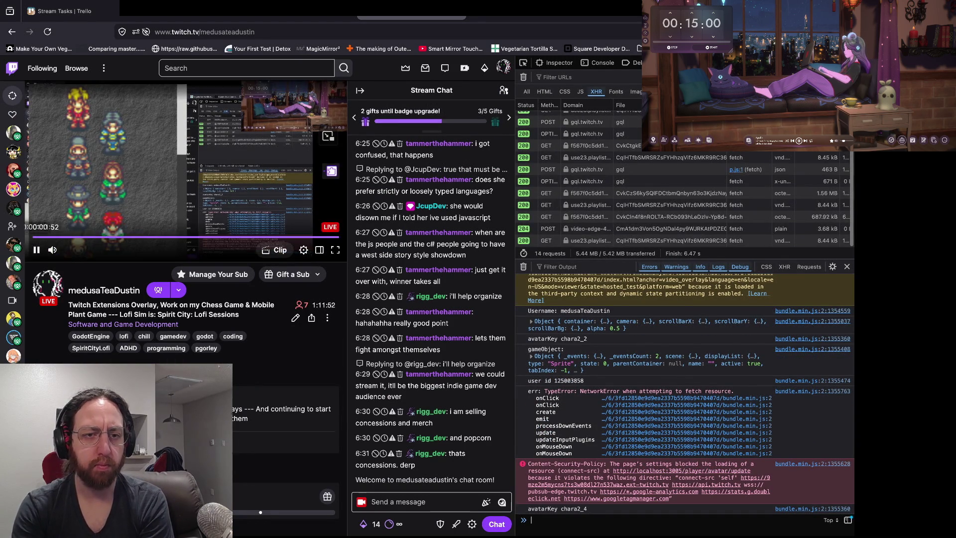
key(space)
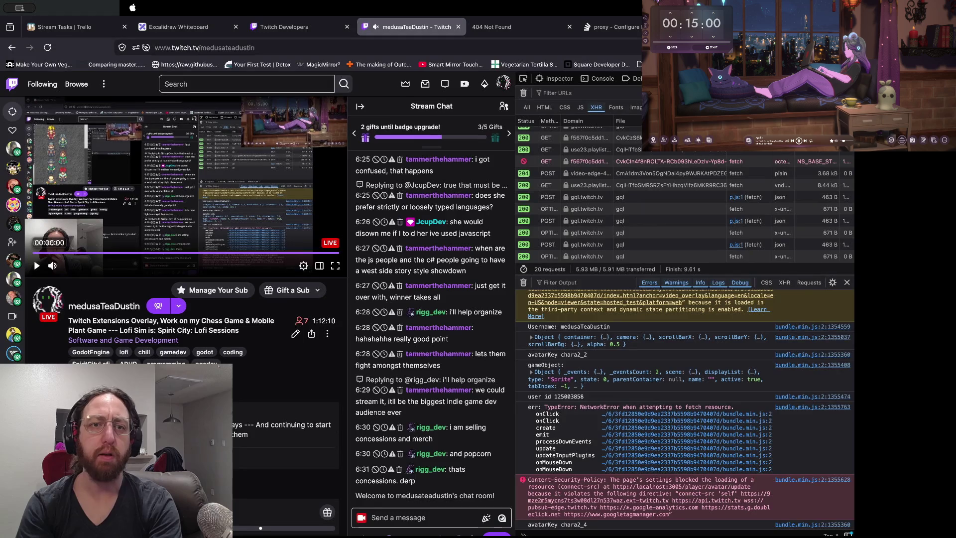
key(ctrl+shift+Tab)
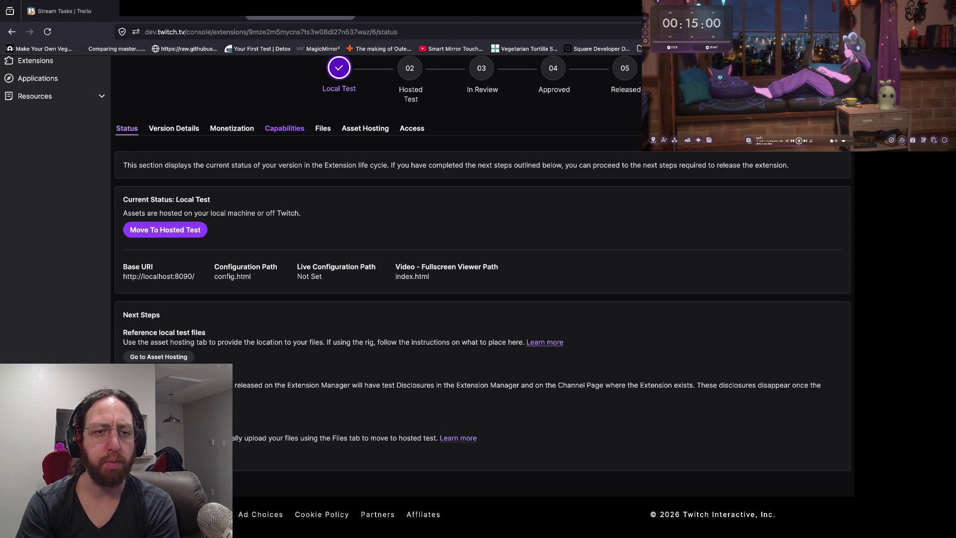
Go to the version's Capabilities page and start editing the Allowlist for URL Fetching Domains
click(285, 128)
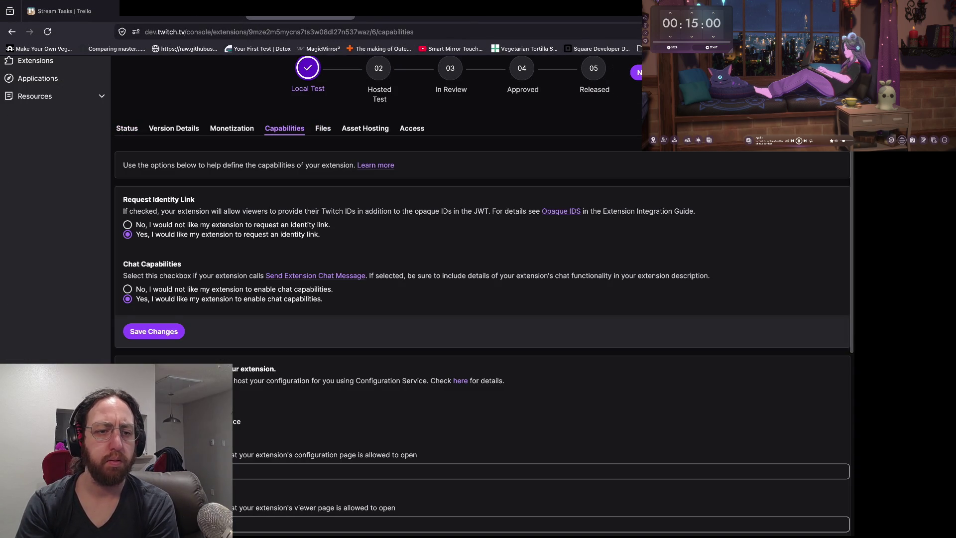
scroll(483, 289, down, 6)
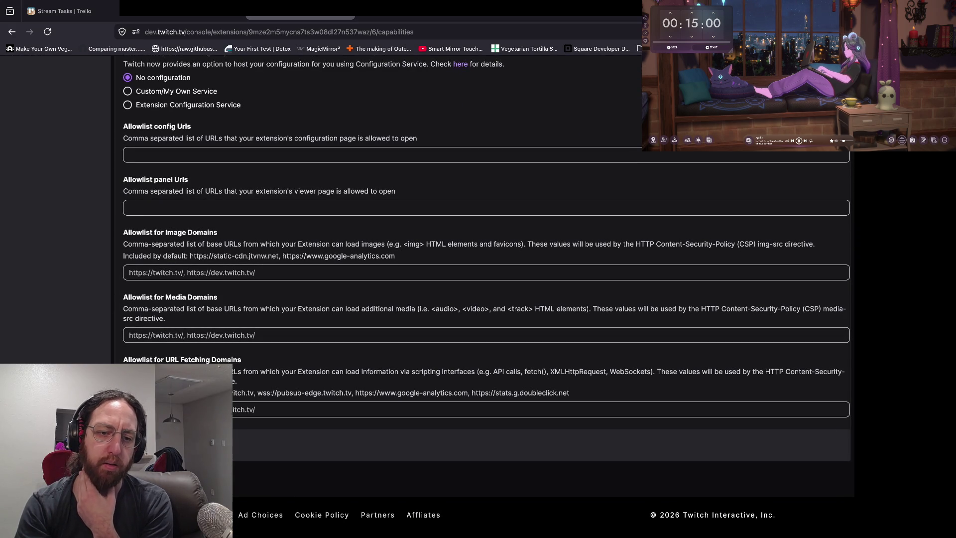
click(210, 409)
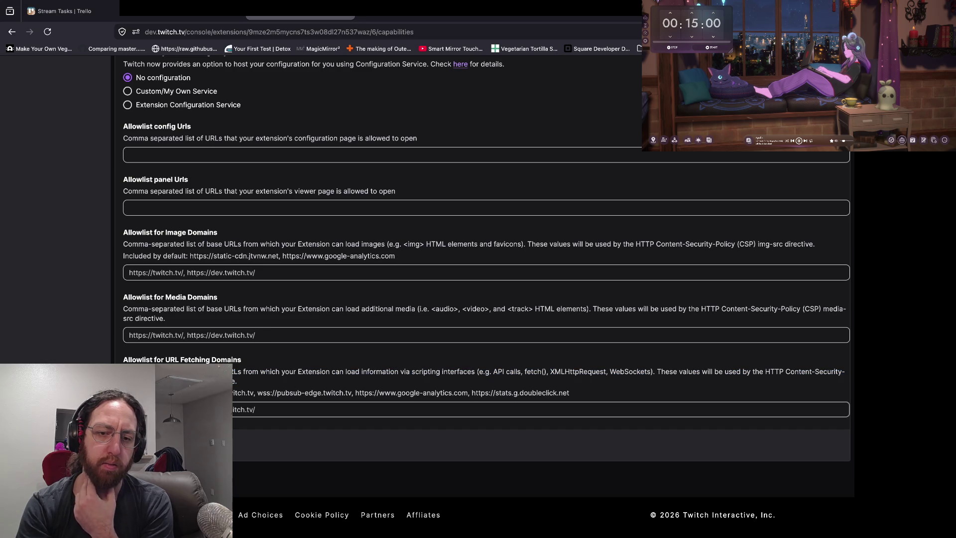